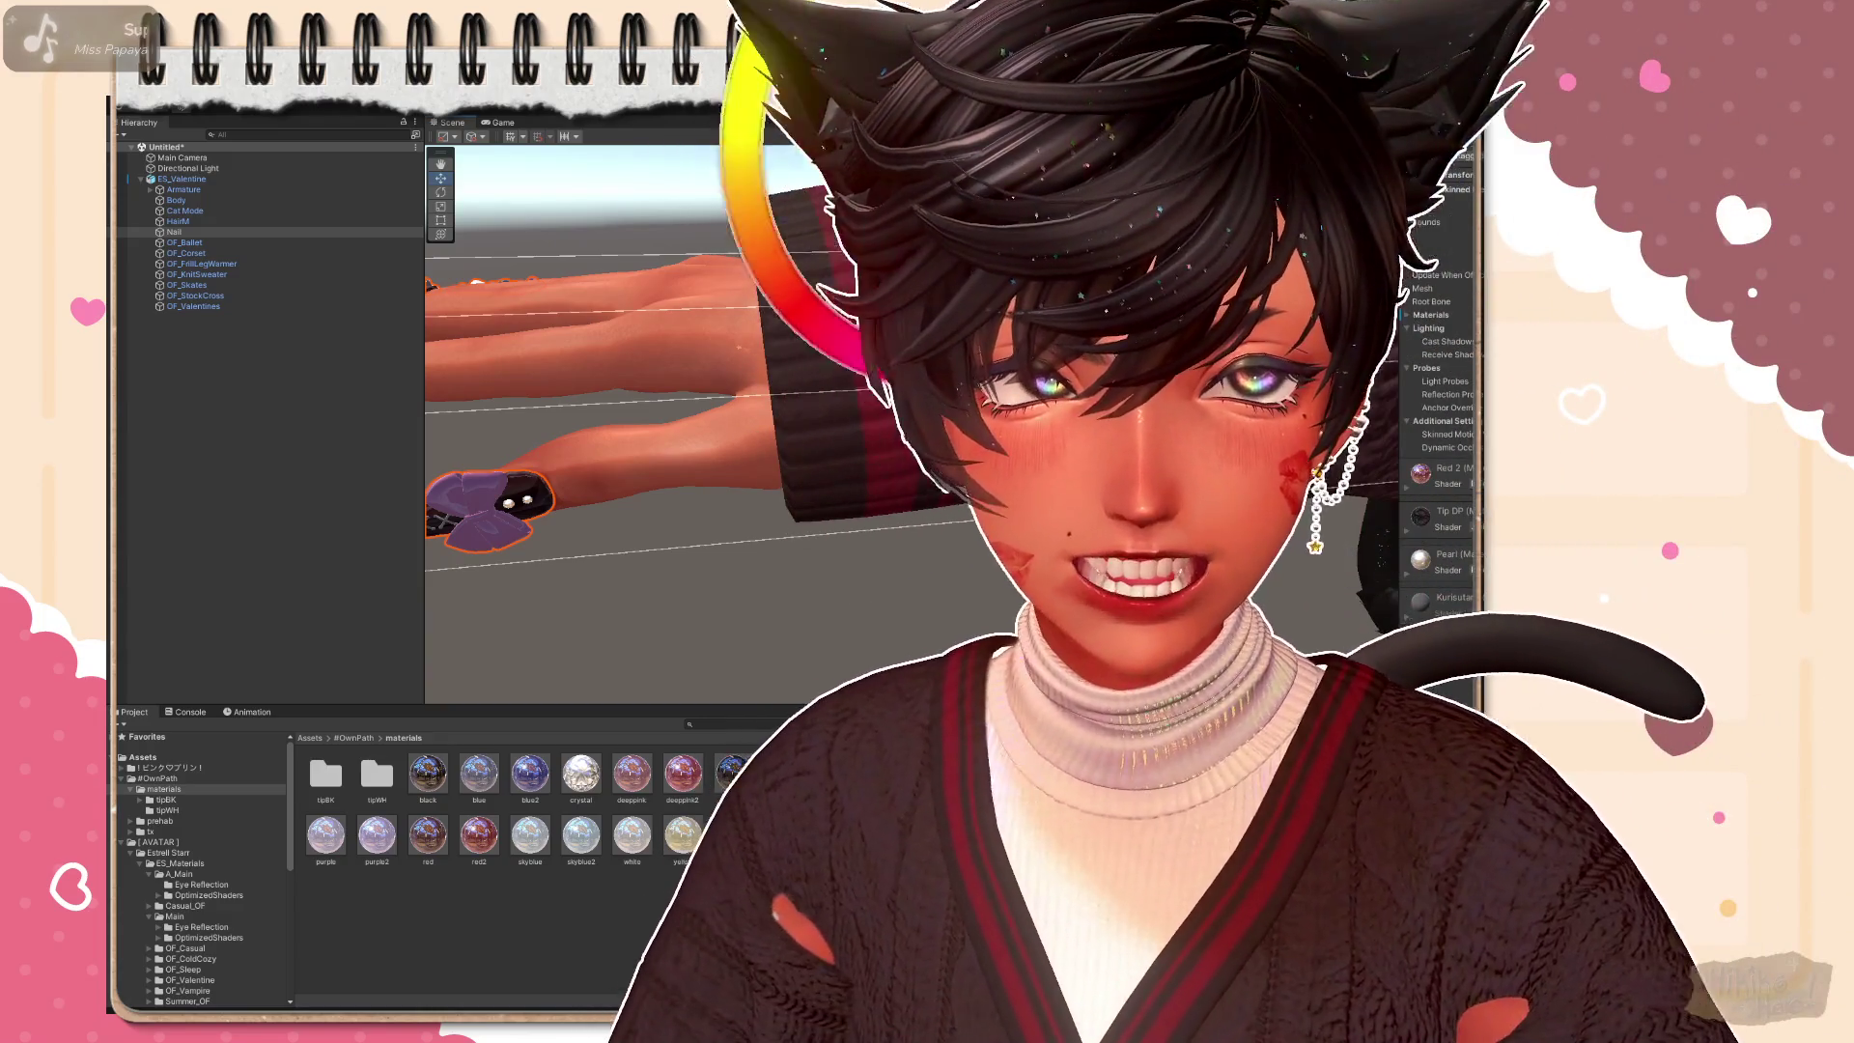
# Step: Frame the Valentine nails, select the red2 material, and open tx > cube in the Project panel
pyautogui.press('f')
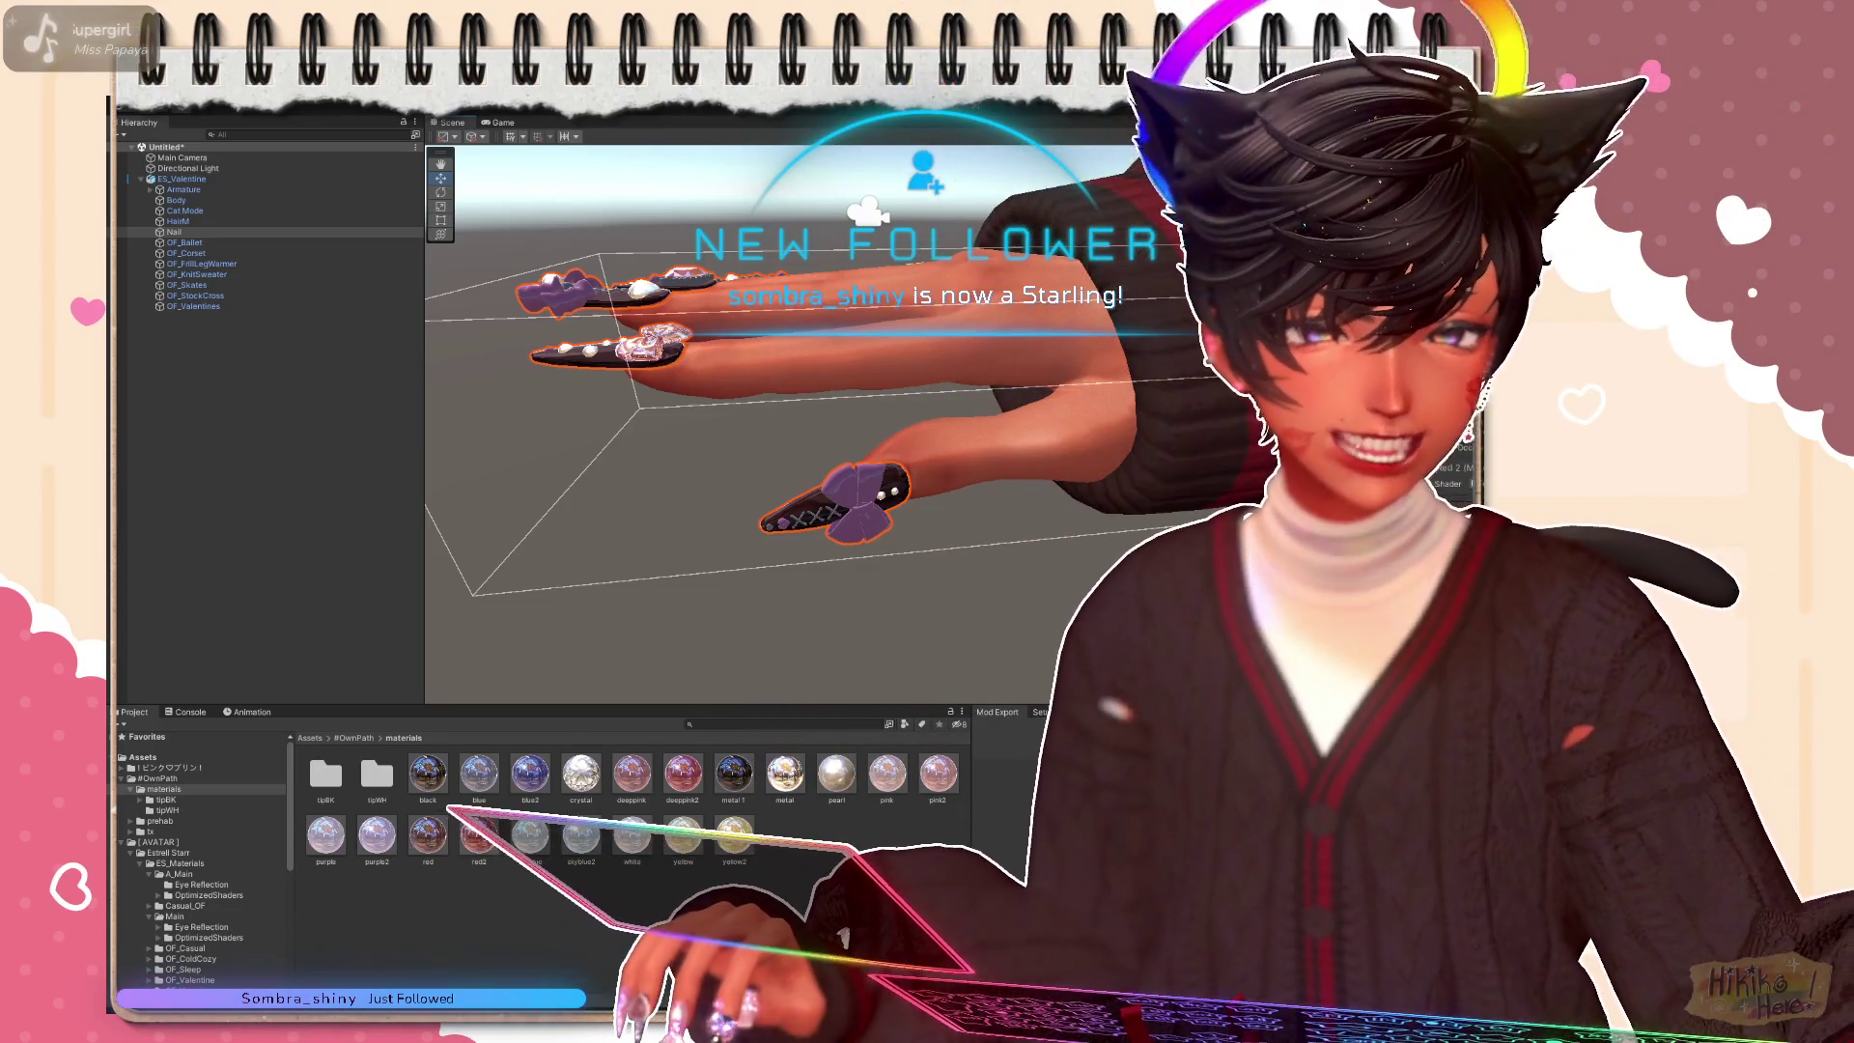
pyautogui.hotkey('ctrl', 'shift', 'd')
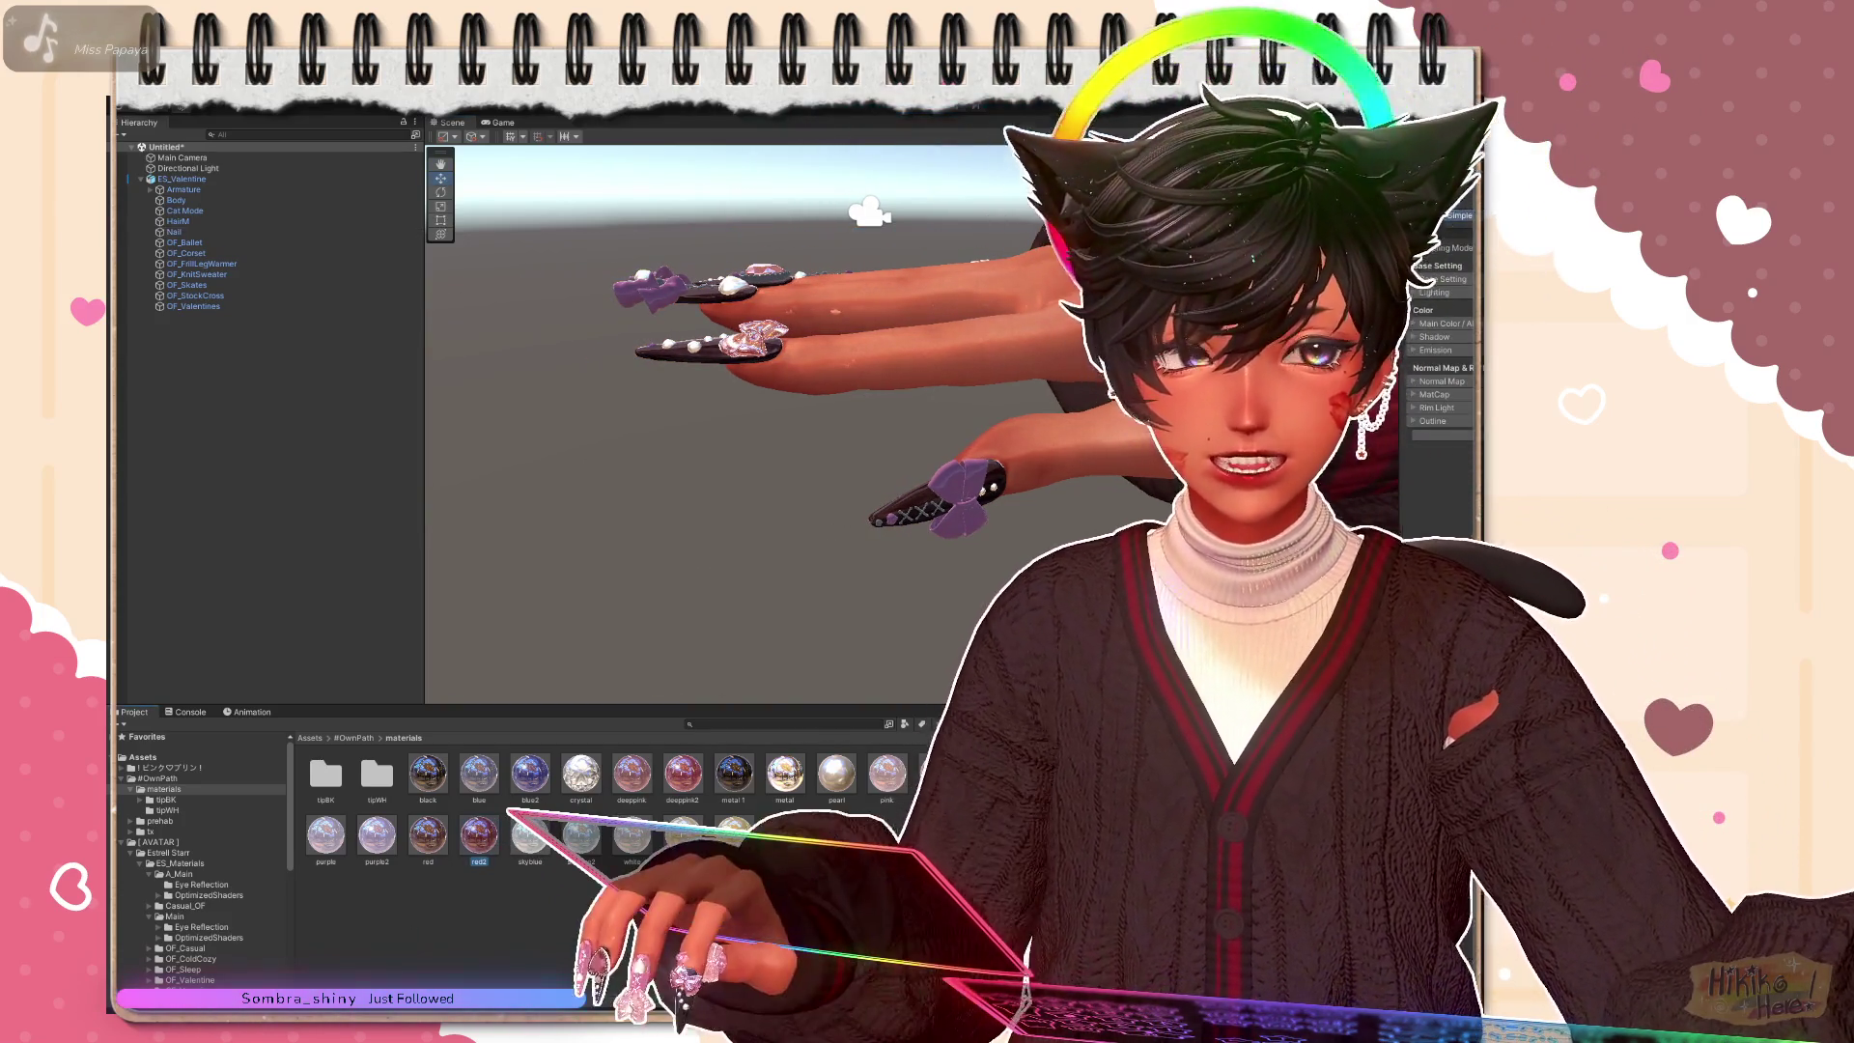
pyautogui.click(479, 834)
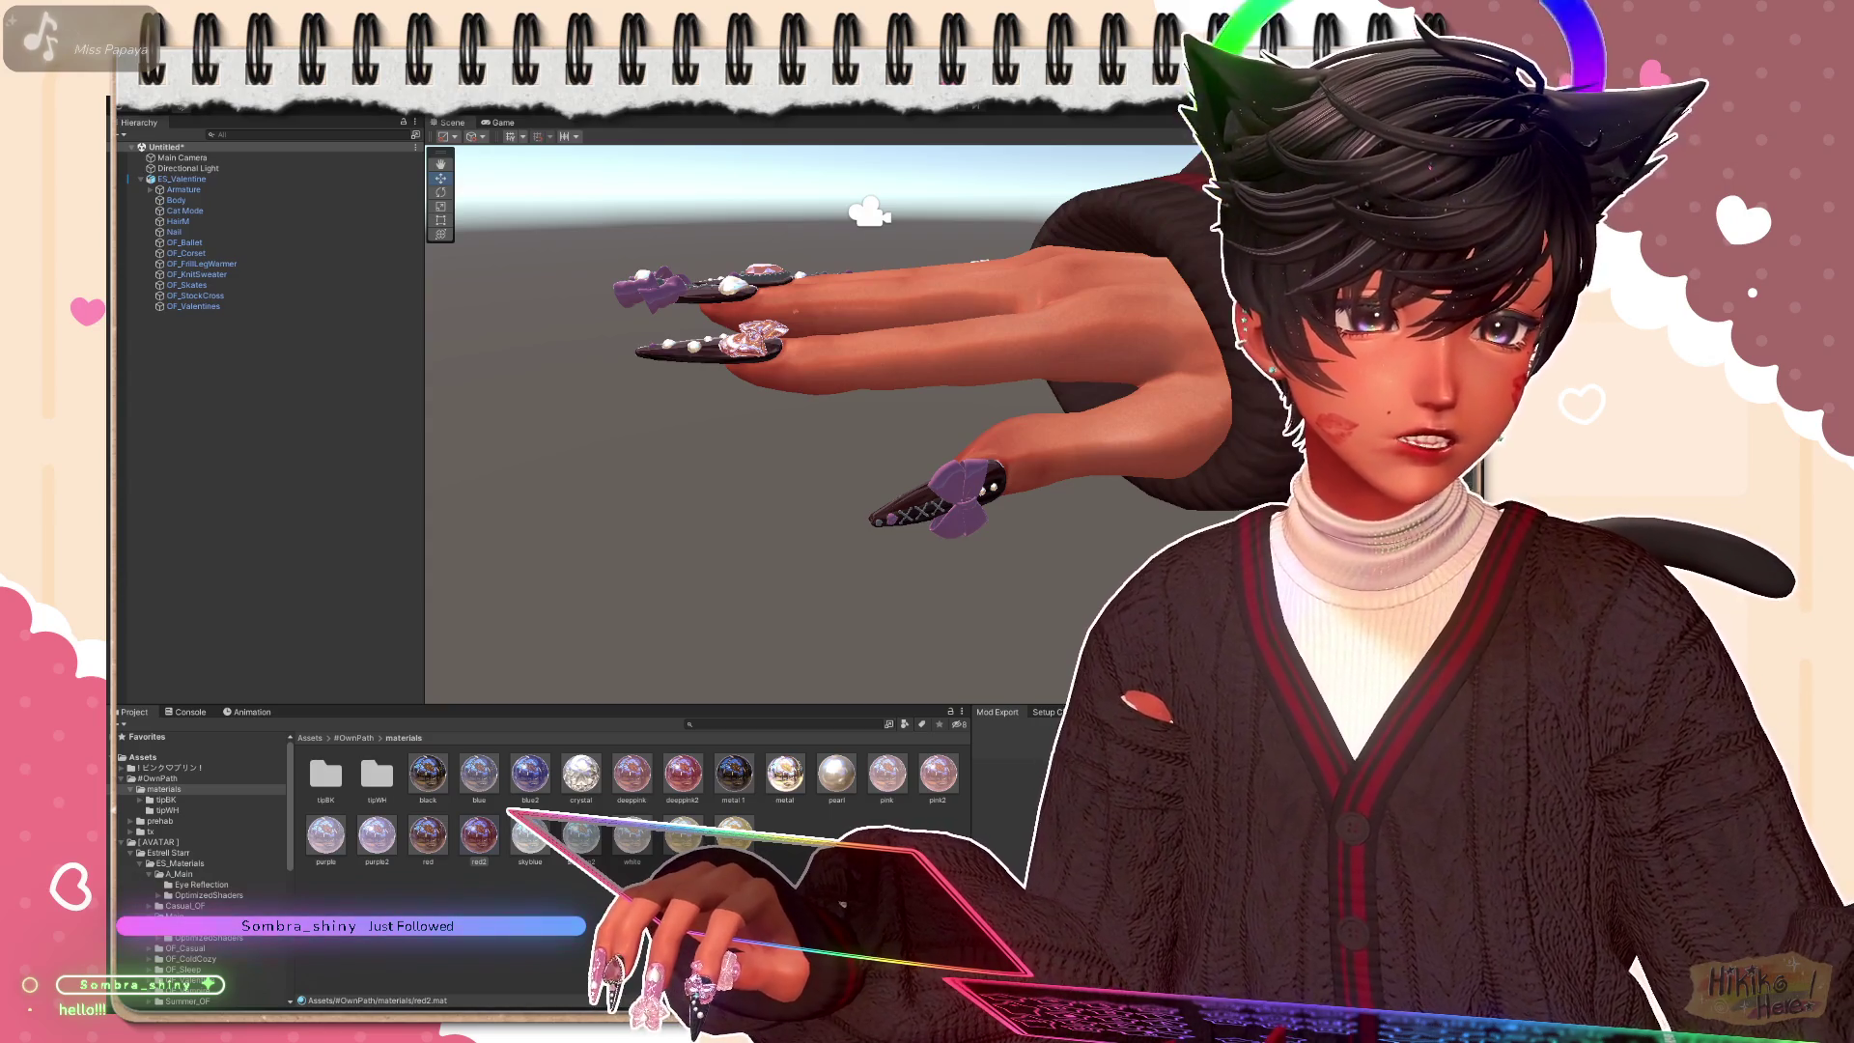
pyautogui.click(130, 832)
pyautogui.click(165, 842)
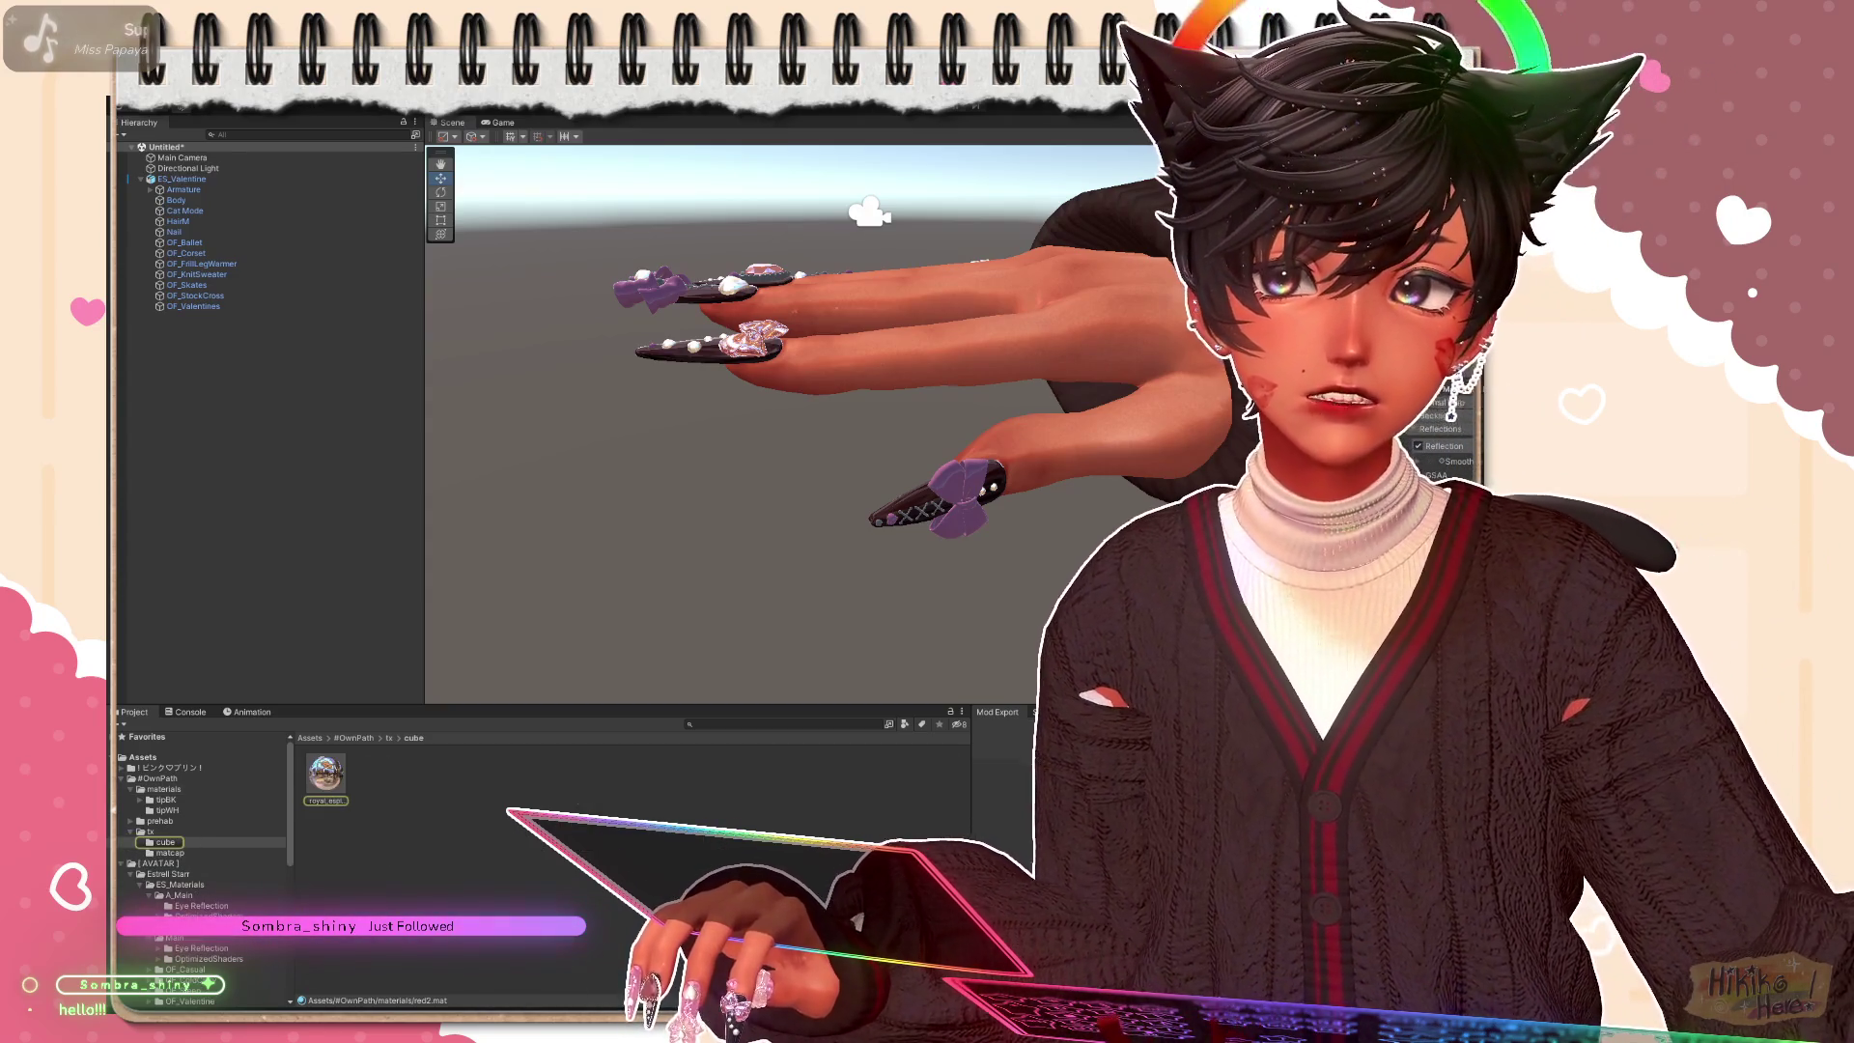
# Step: Zoom the Scene view in close on the nails' pink heart gem, pearls and bows
pyautogui.scroll(-10, 177, 948)
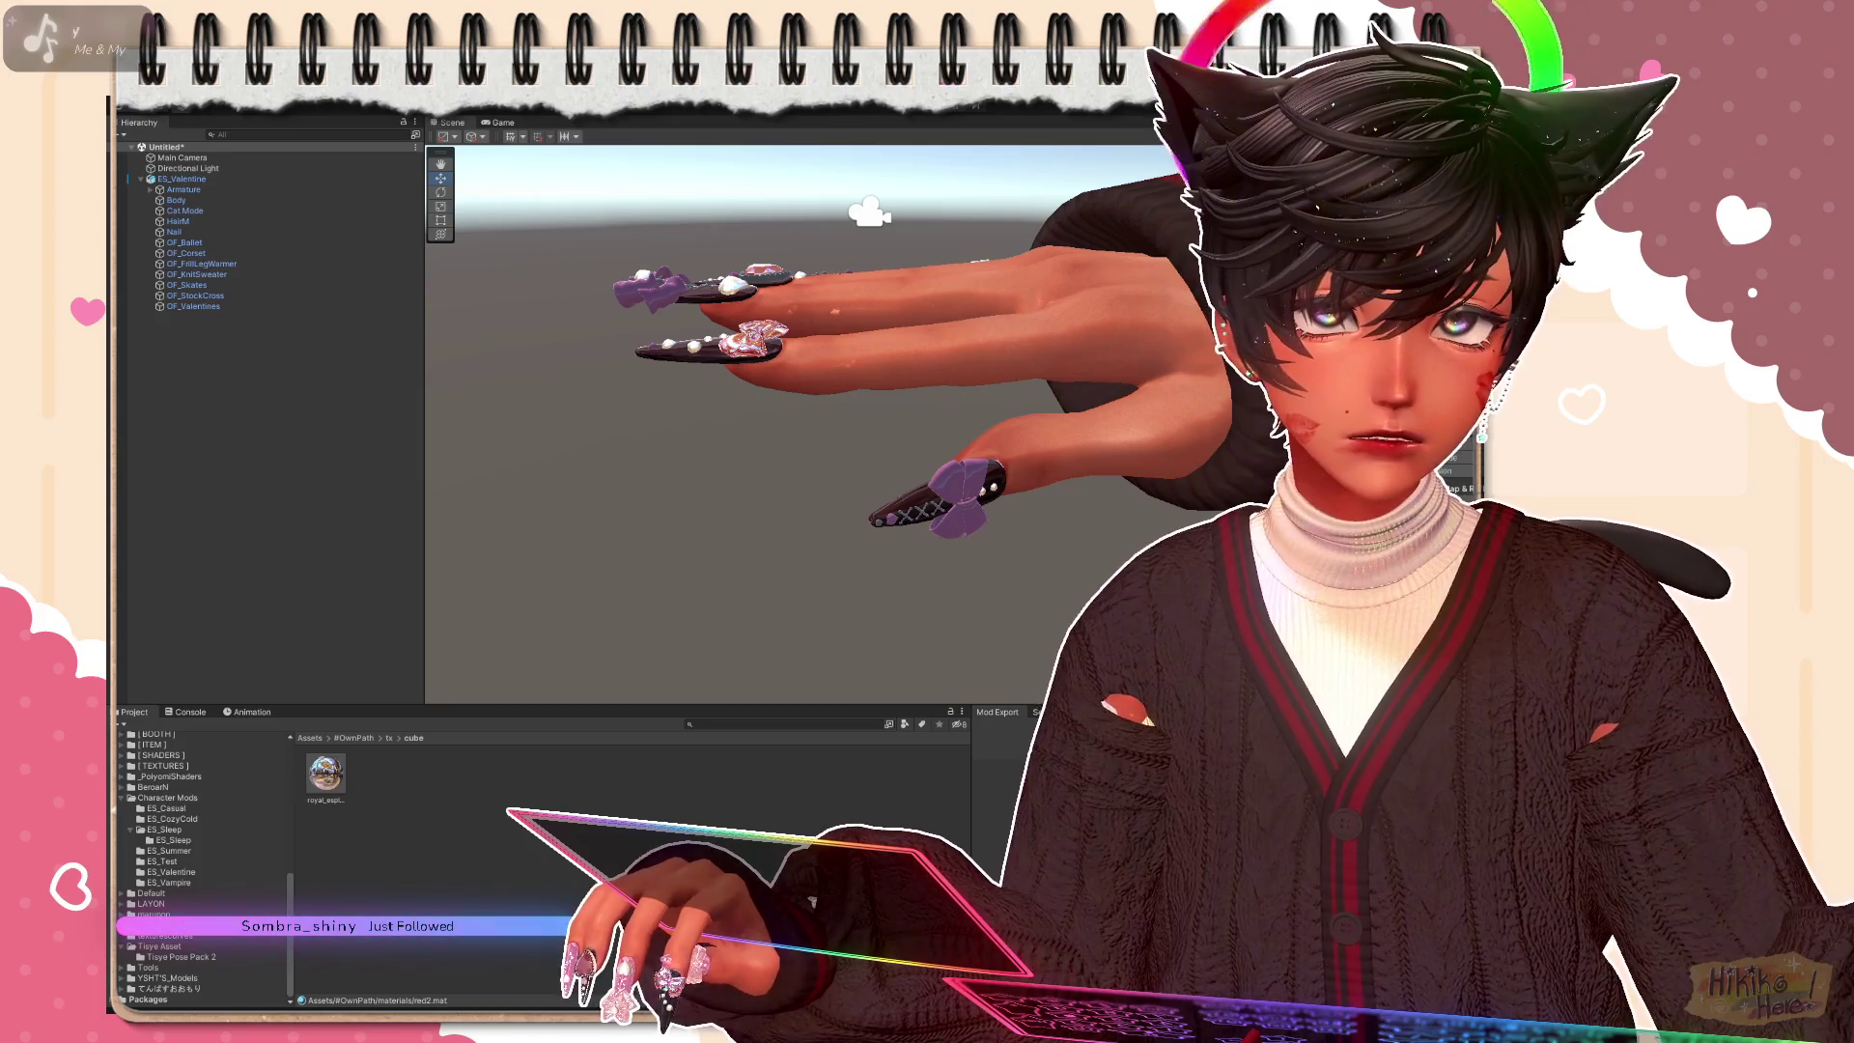
pyautogui.scroll(10, 1079, 573)
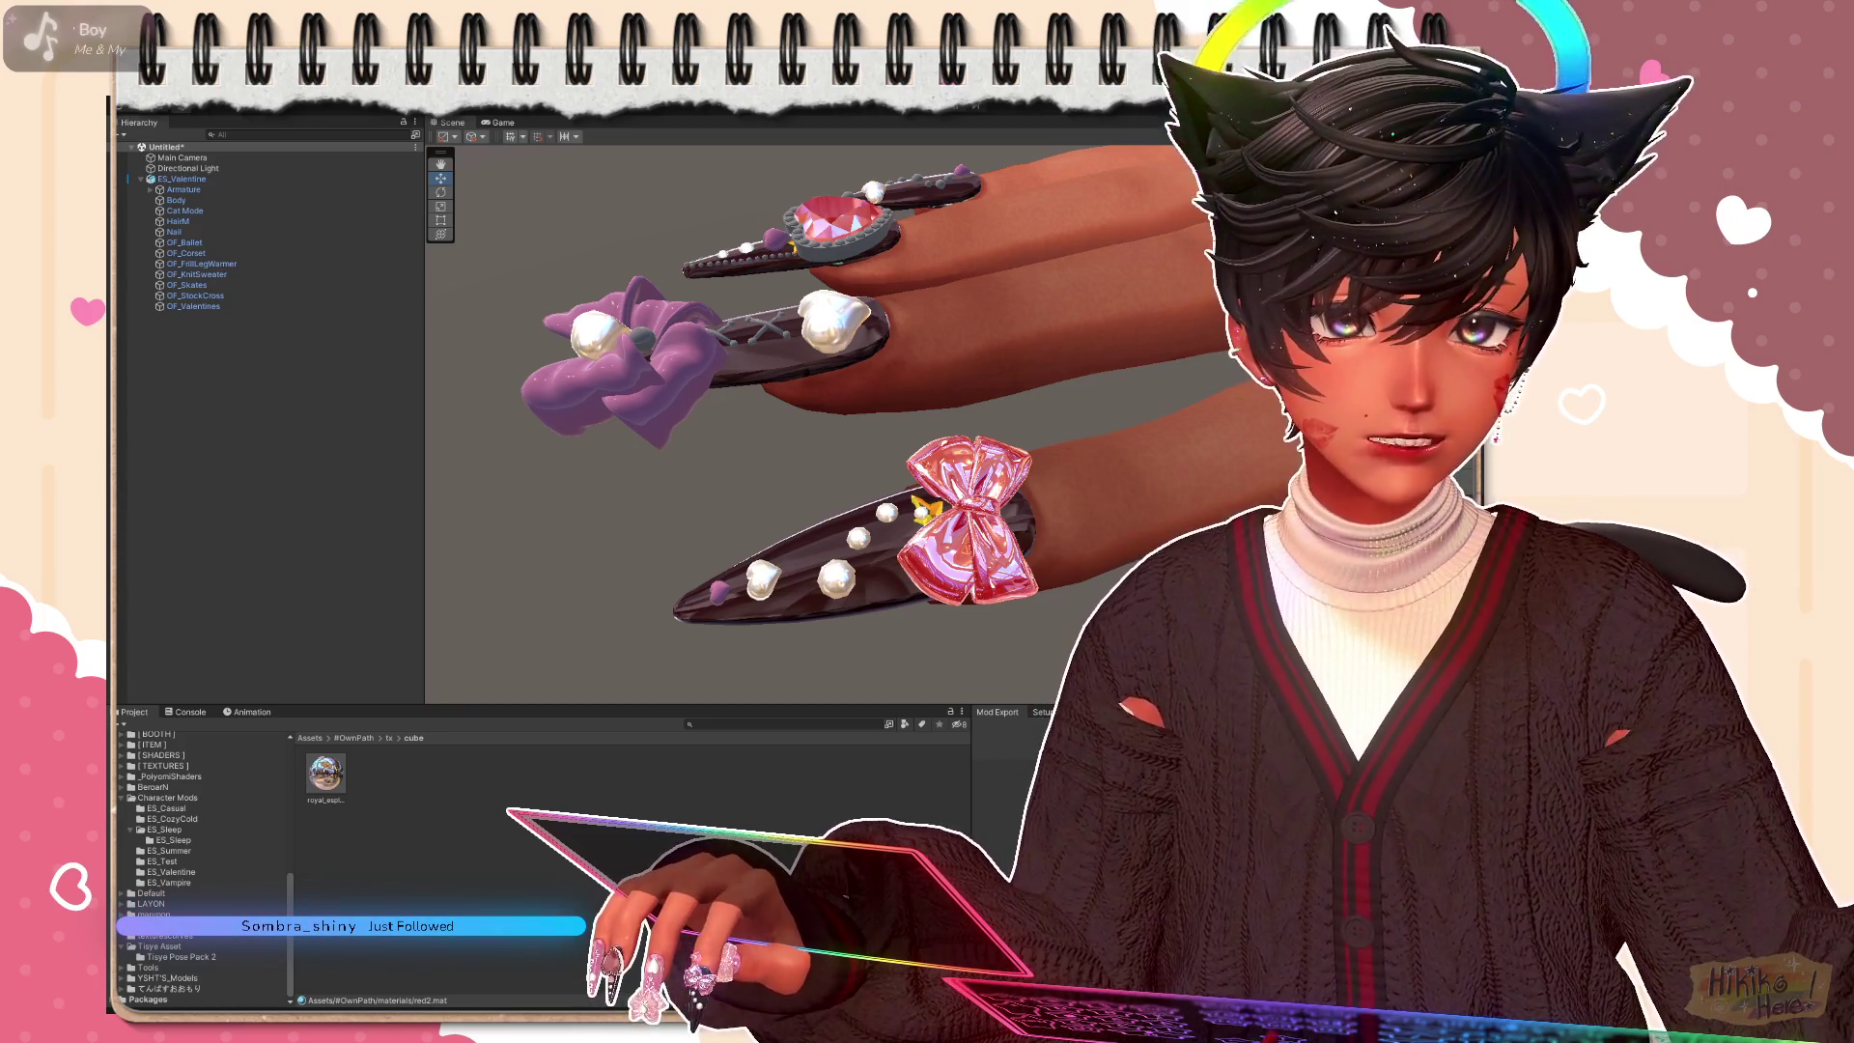
# Step: Orbit and zoom the Scene view to look down on the hand, nails pointing down
pyautogui.press('q')
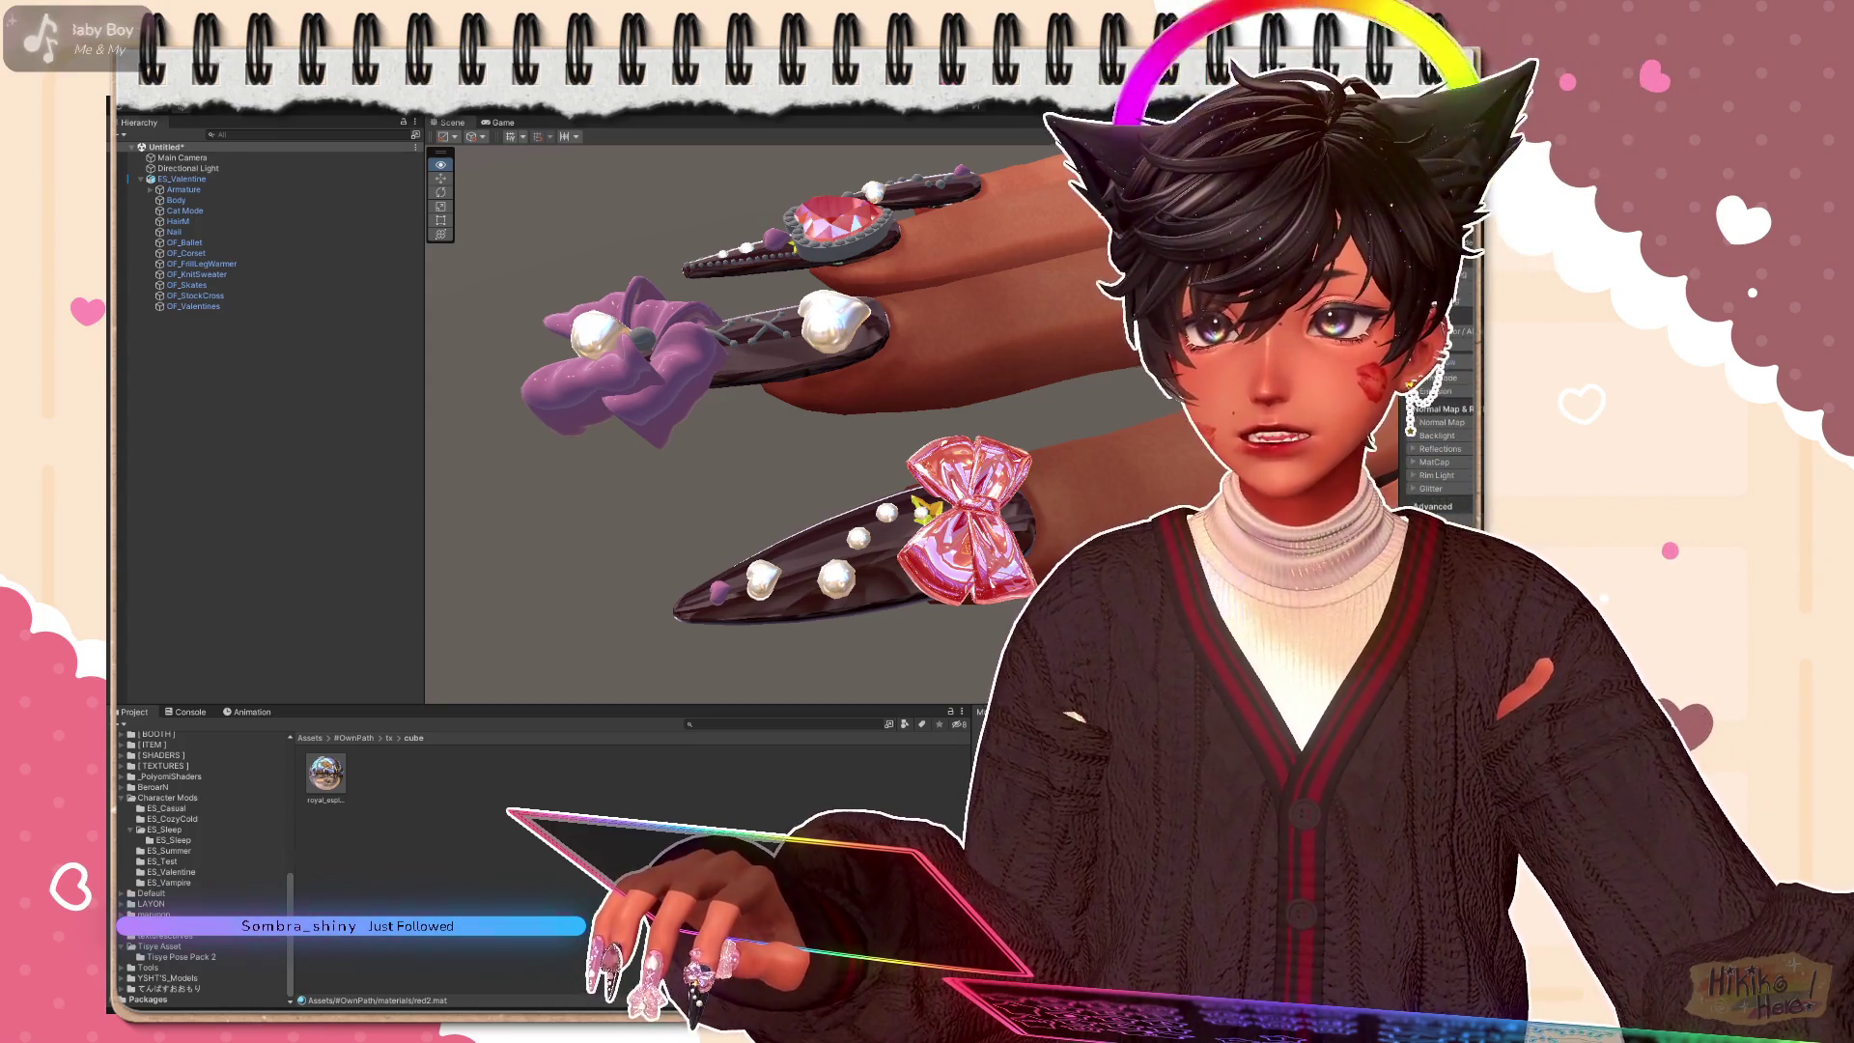
pyautogui.press('w')
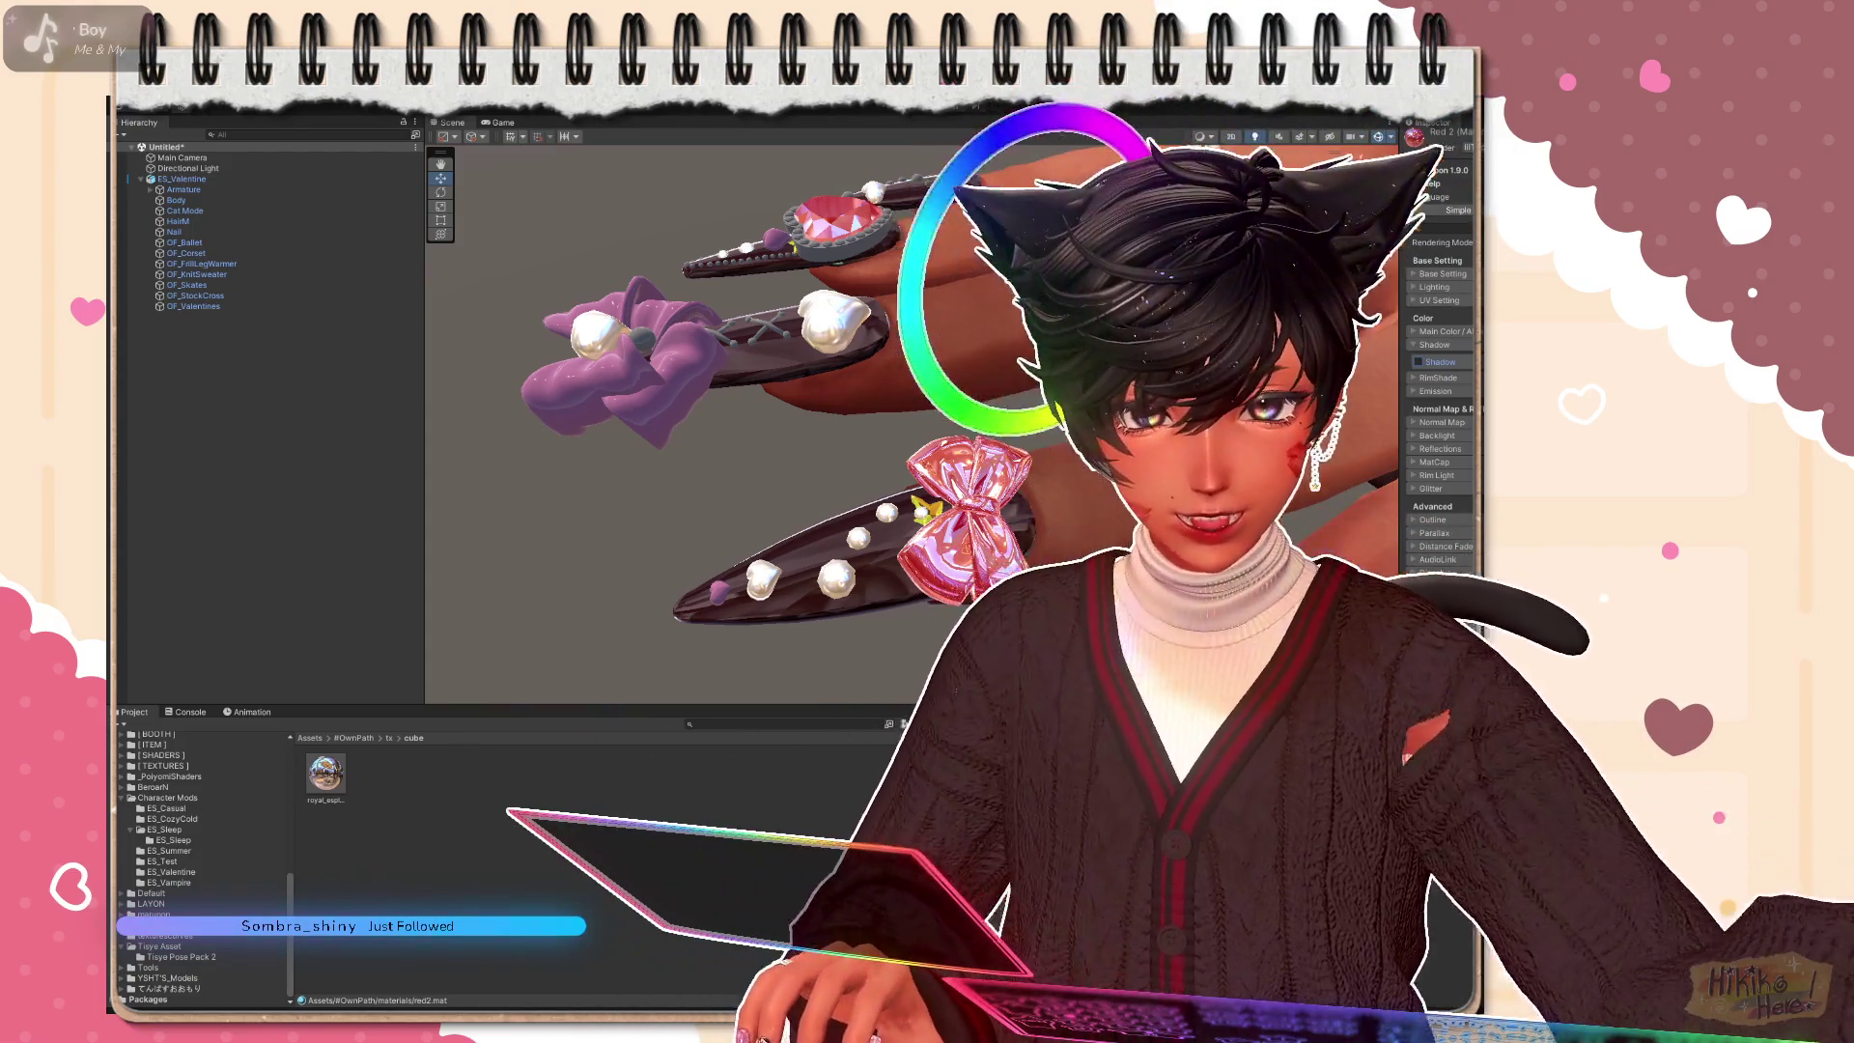
pyautogui.scroll(3, 921, 546)
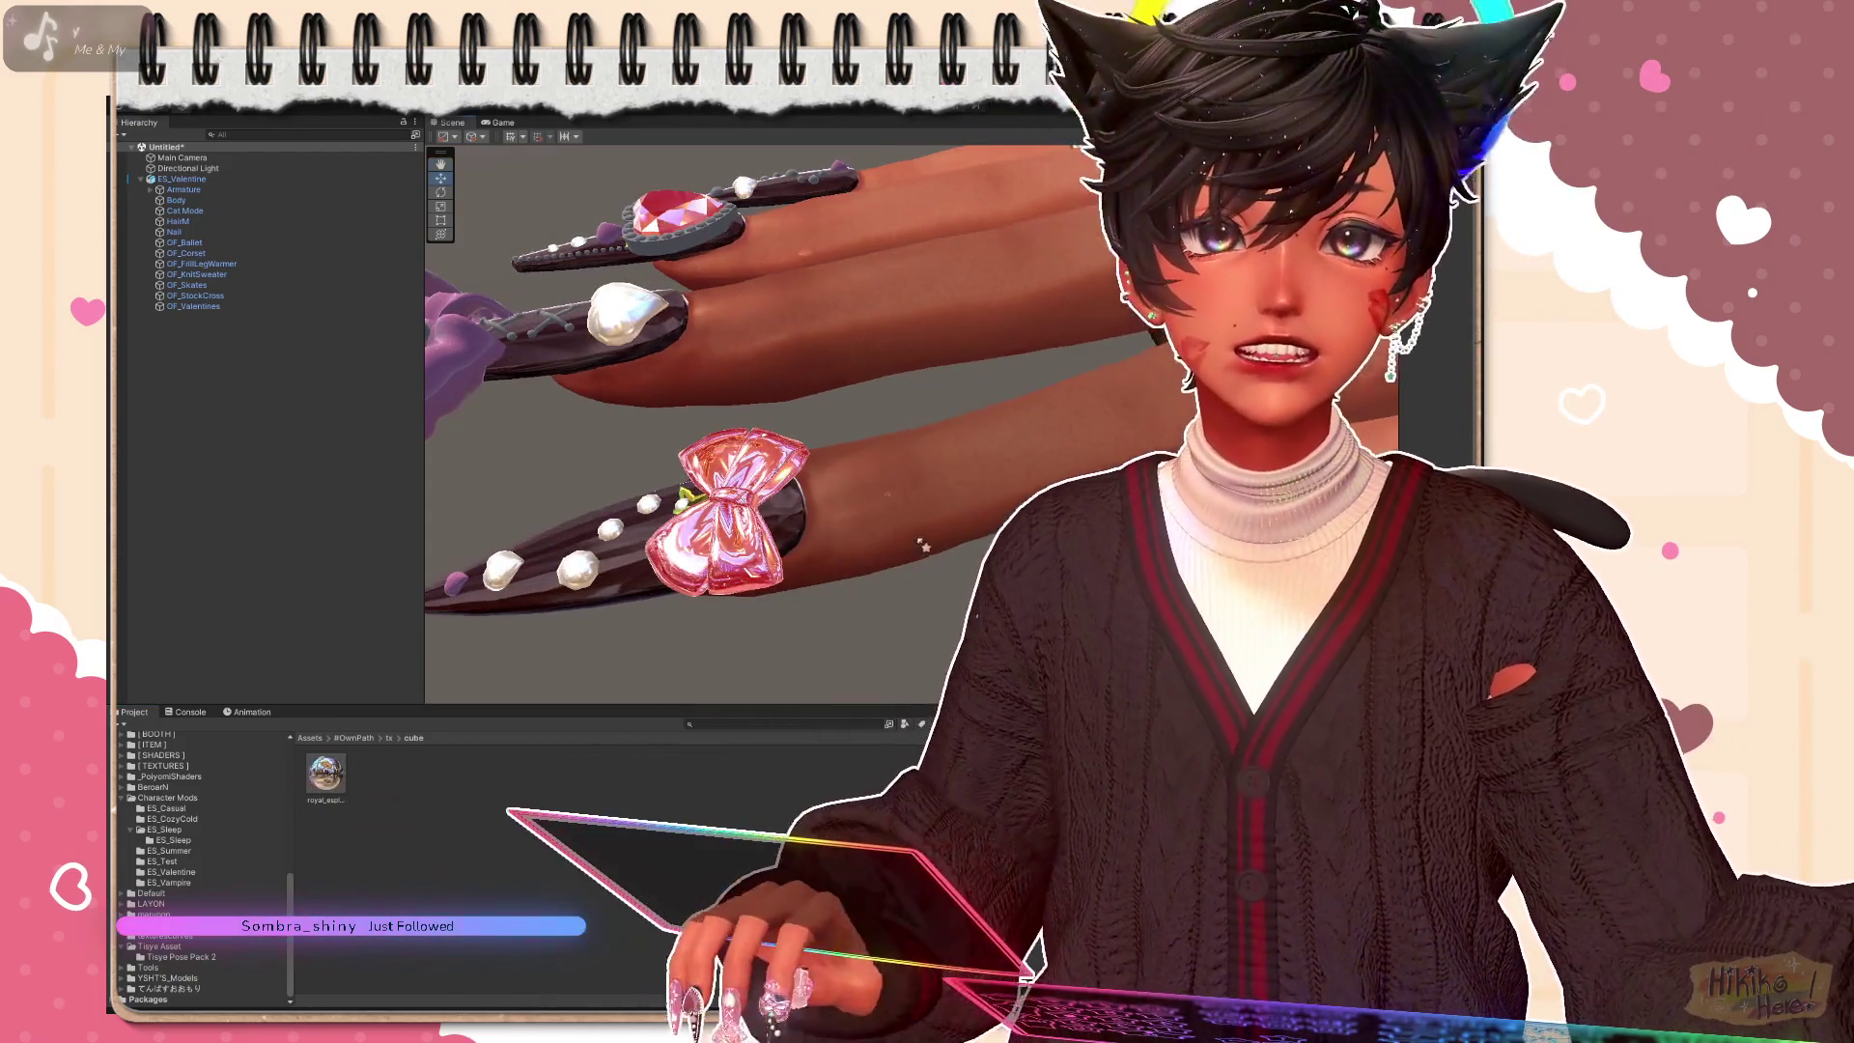
pyautogui.scroll(-3, 920, 546)
pyautogui.moveTo(920, 545)
pyautogui.mouseDown()
pyautogui.moveTo(1043, 488)
pyautogui.moveTo(927, 526)
pyautogui.moveTo(966, 521)
pyautogui.mouseUp()
pyautogui.scroll(3, 714, 425)
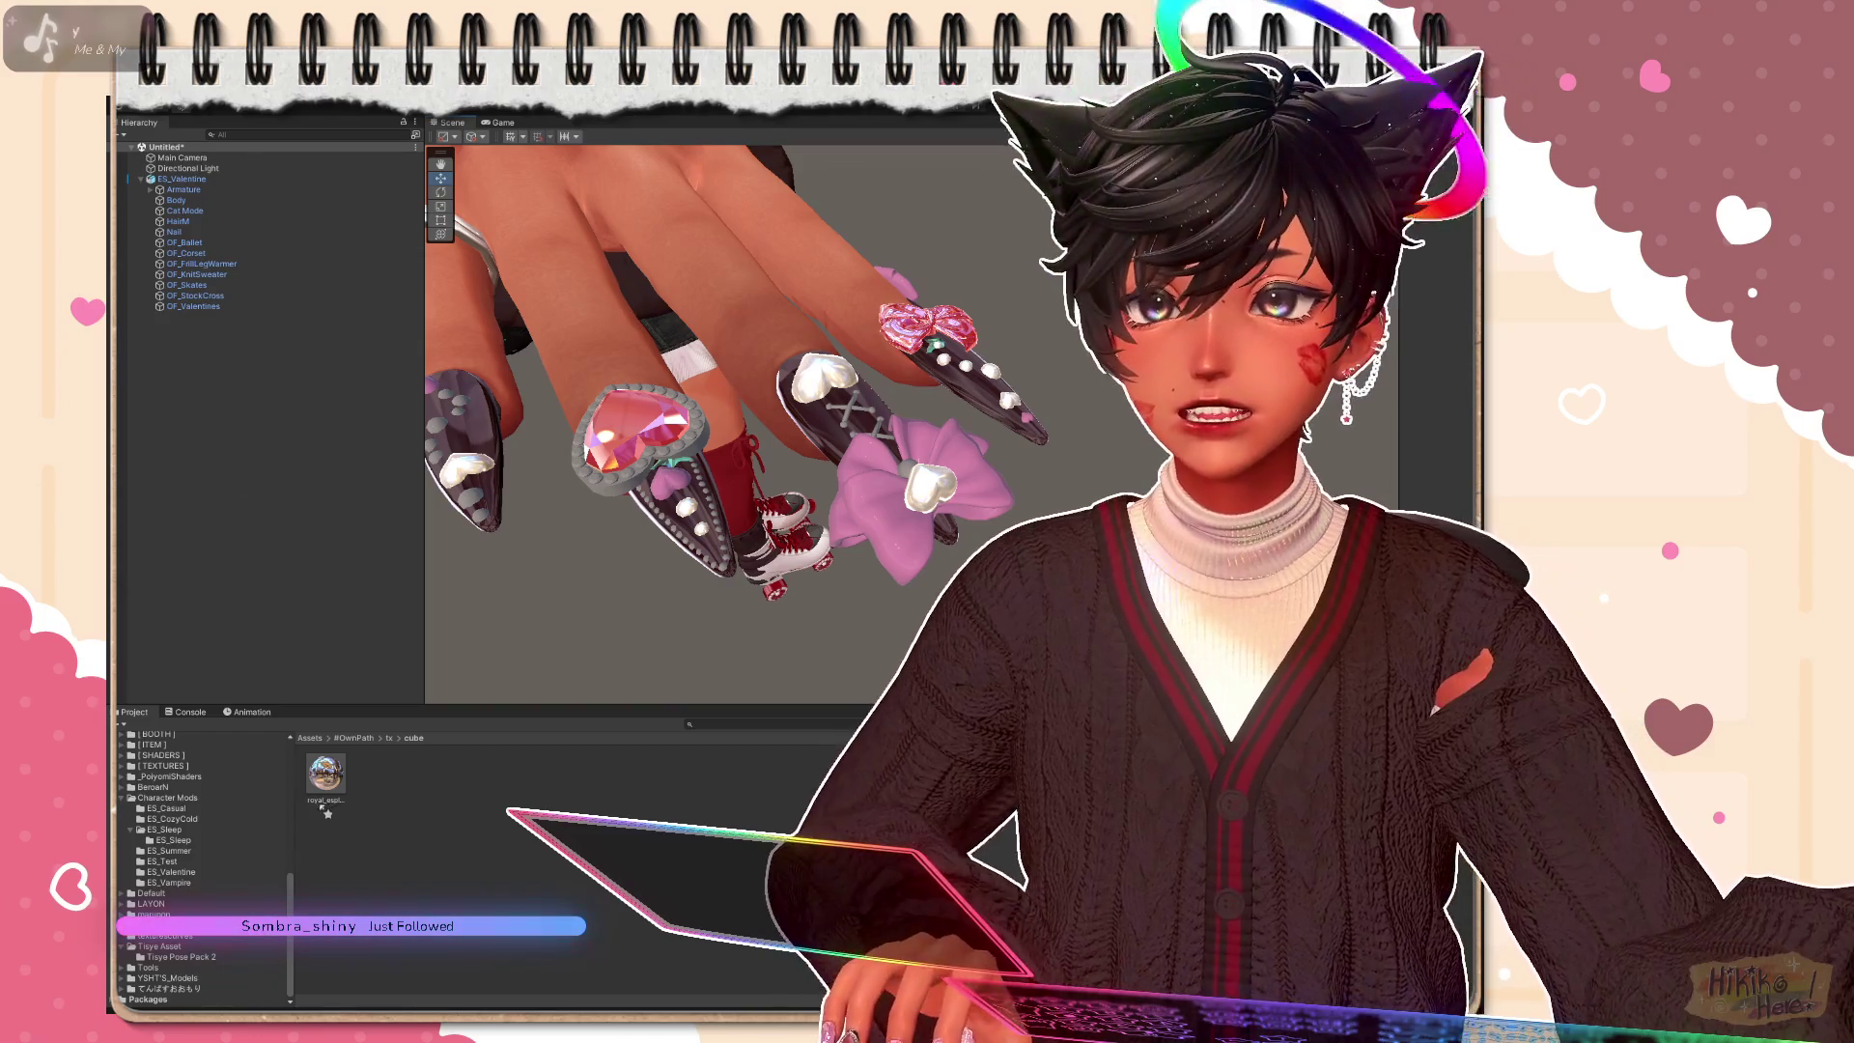
# Step: Browse #OwnPath, ES_Materials and tx's cube and matcap folders in the Project tree
pyautogui.click(373, 739)
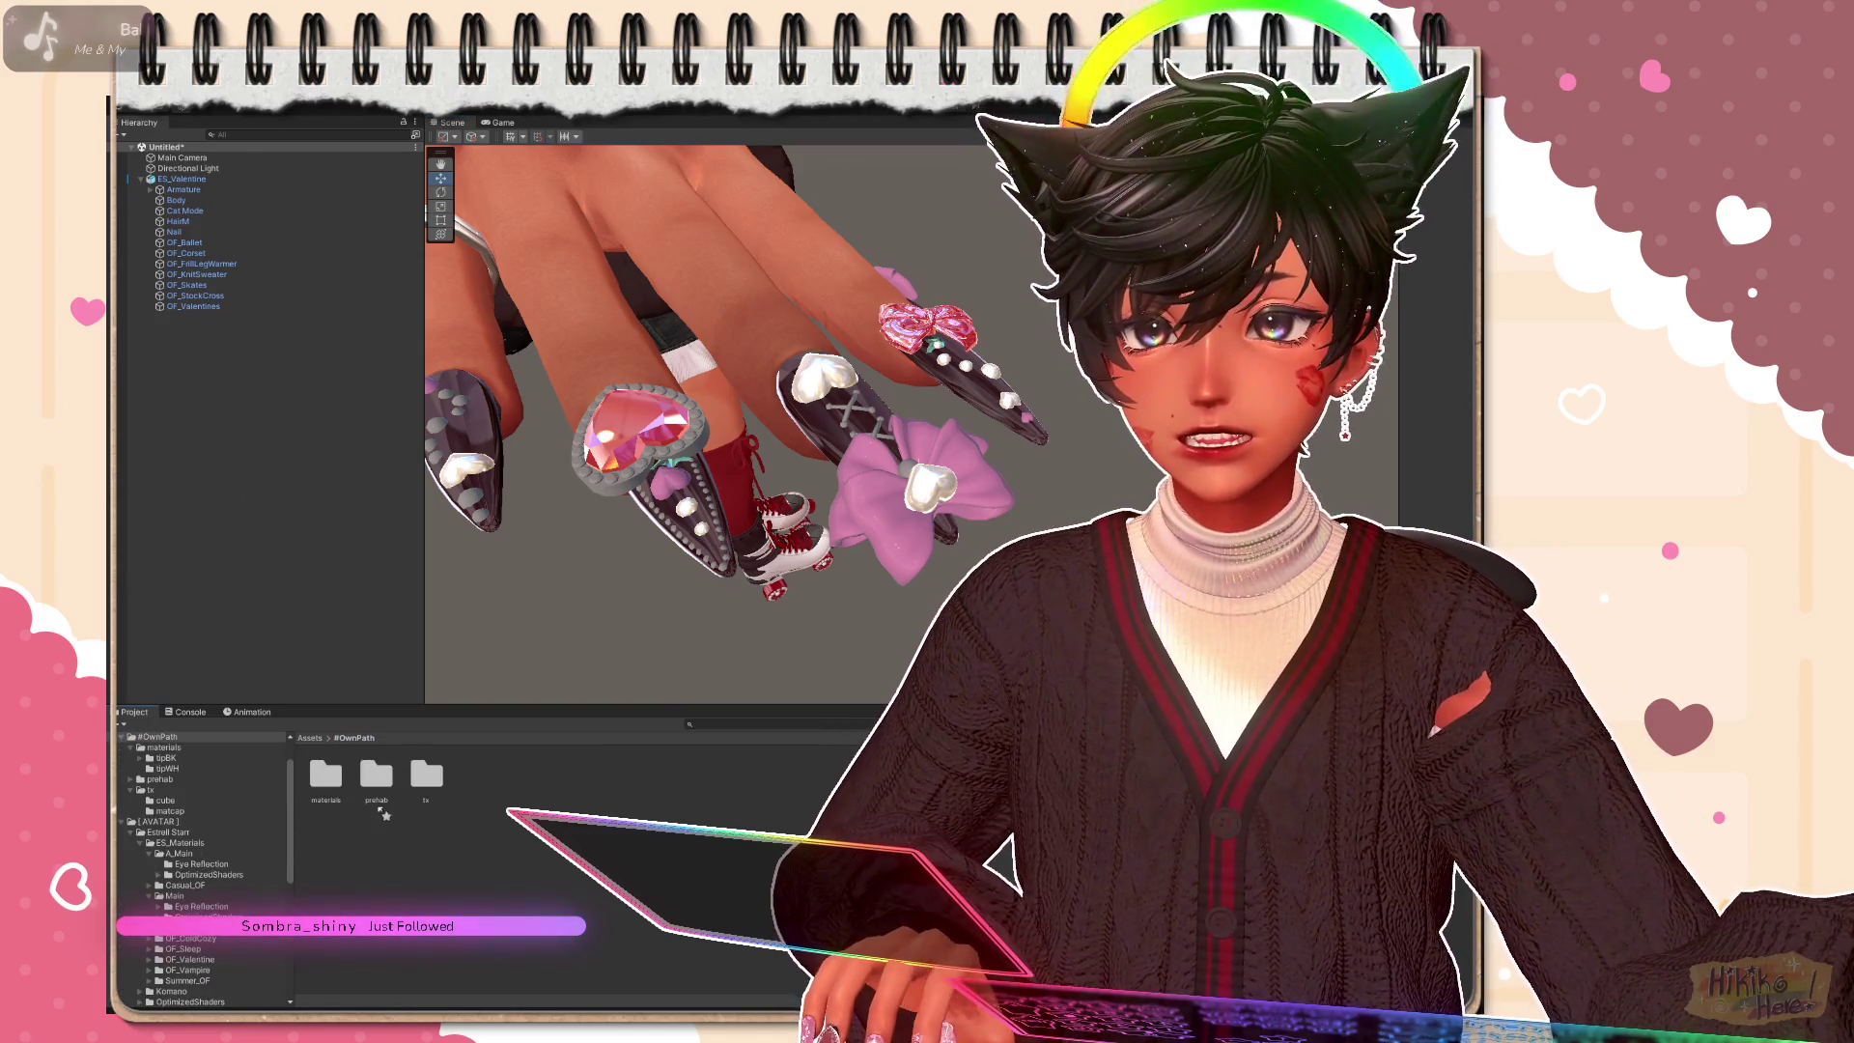
pyautogui.click(207, 863)
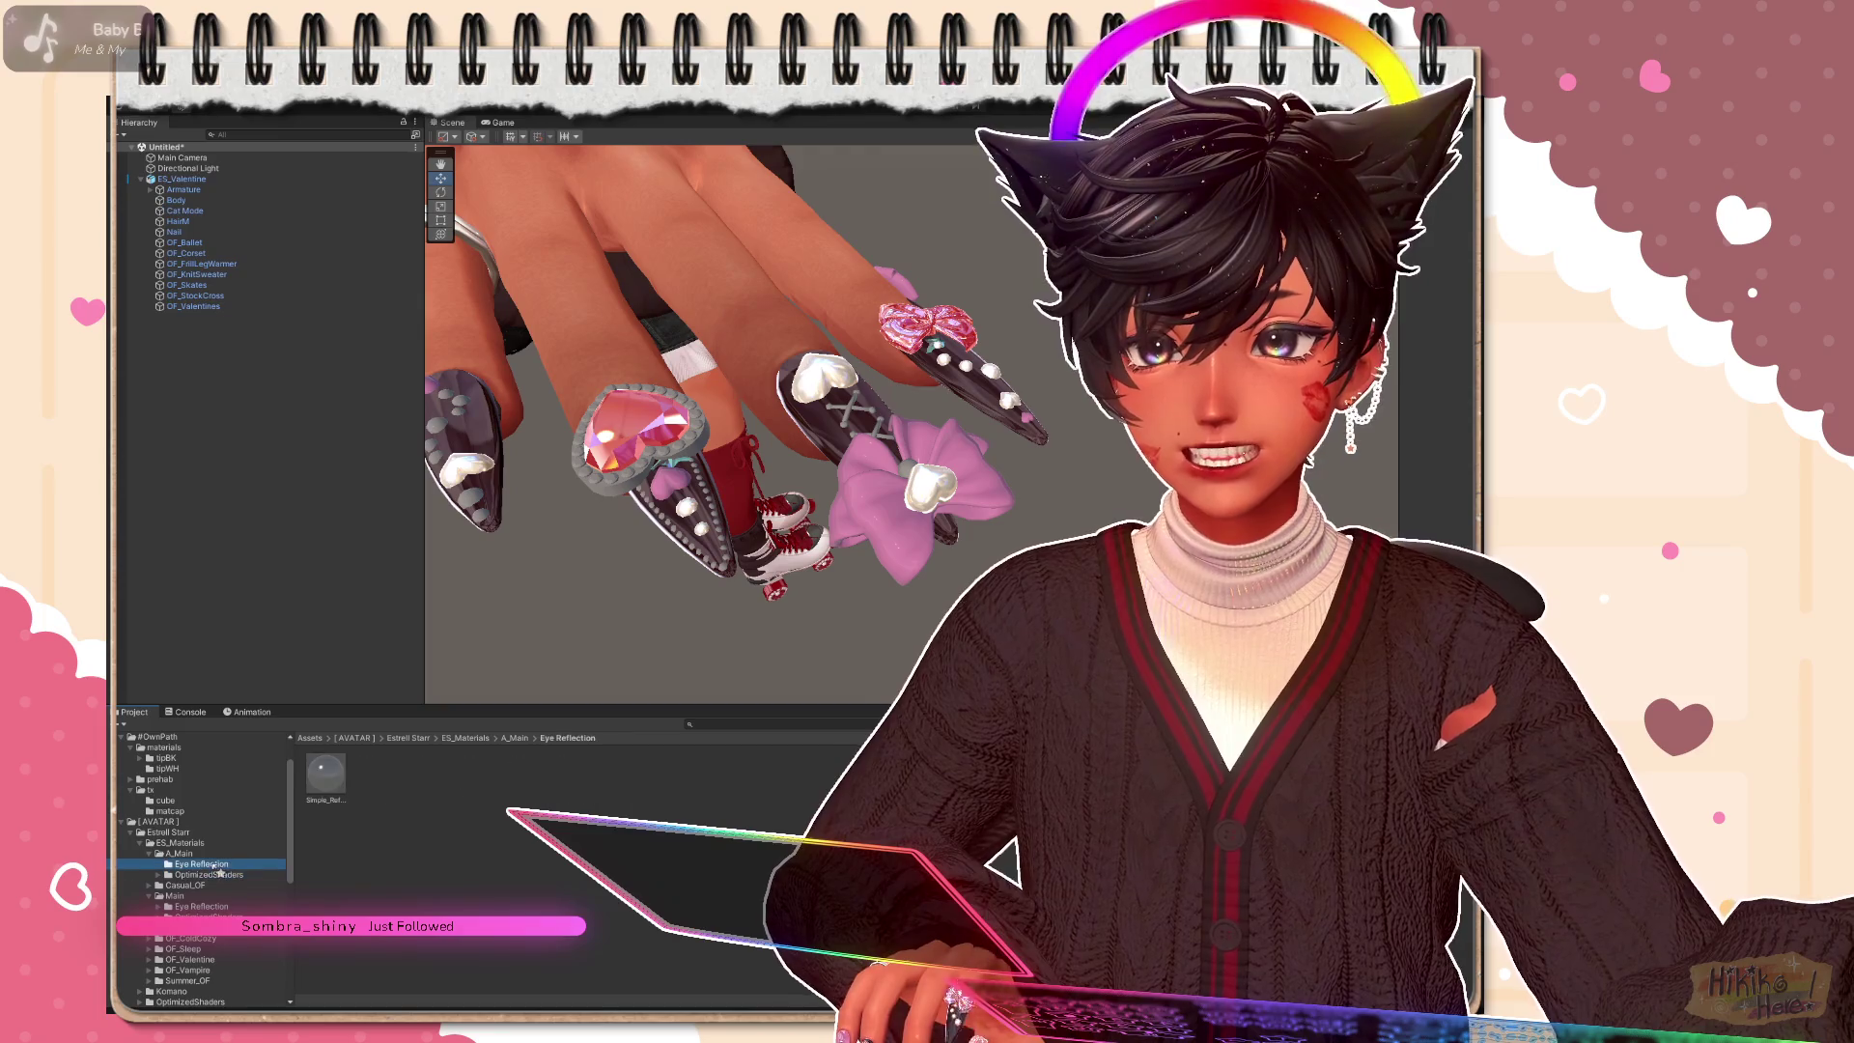
pyautogui.click(192, 842)
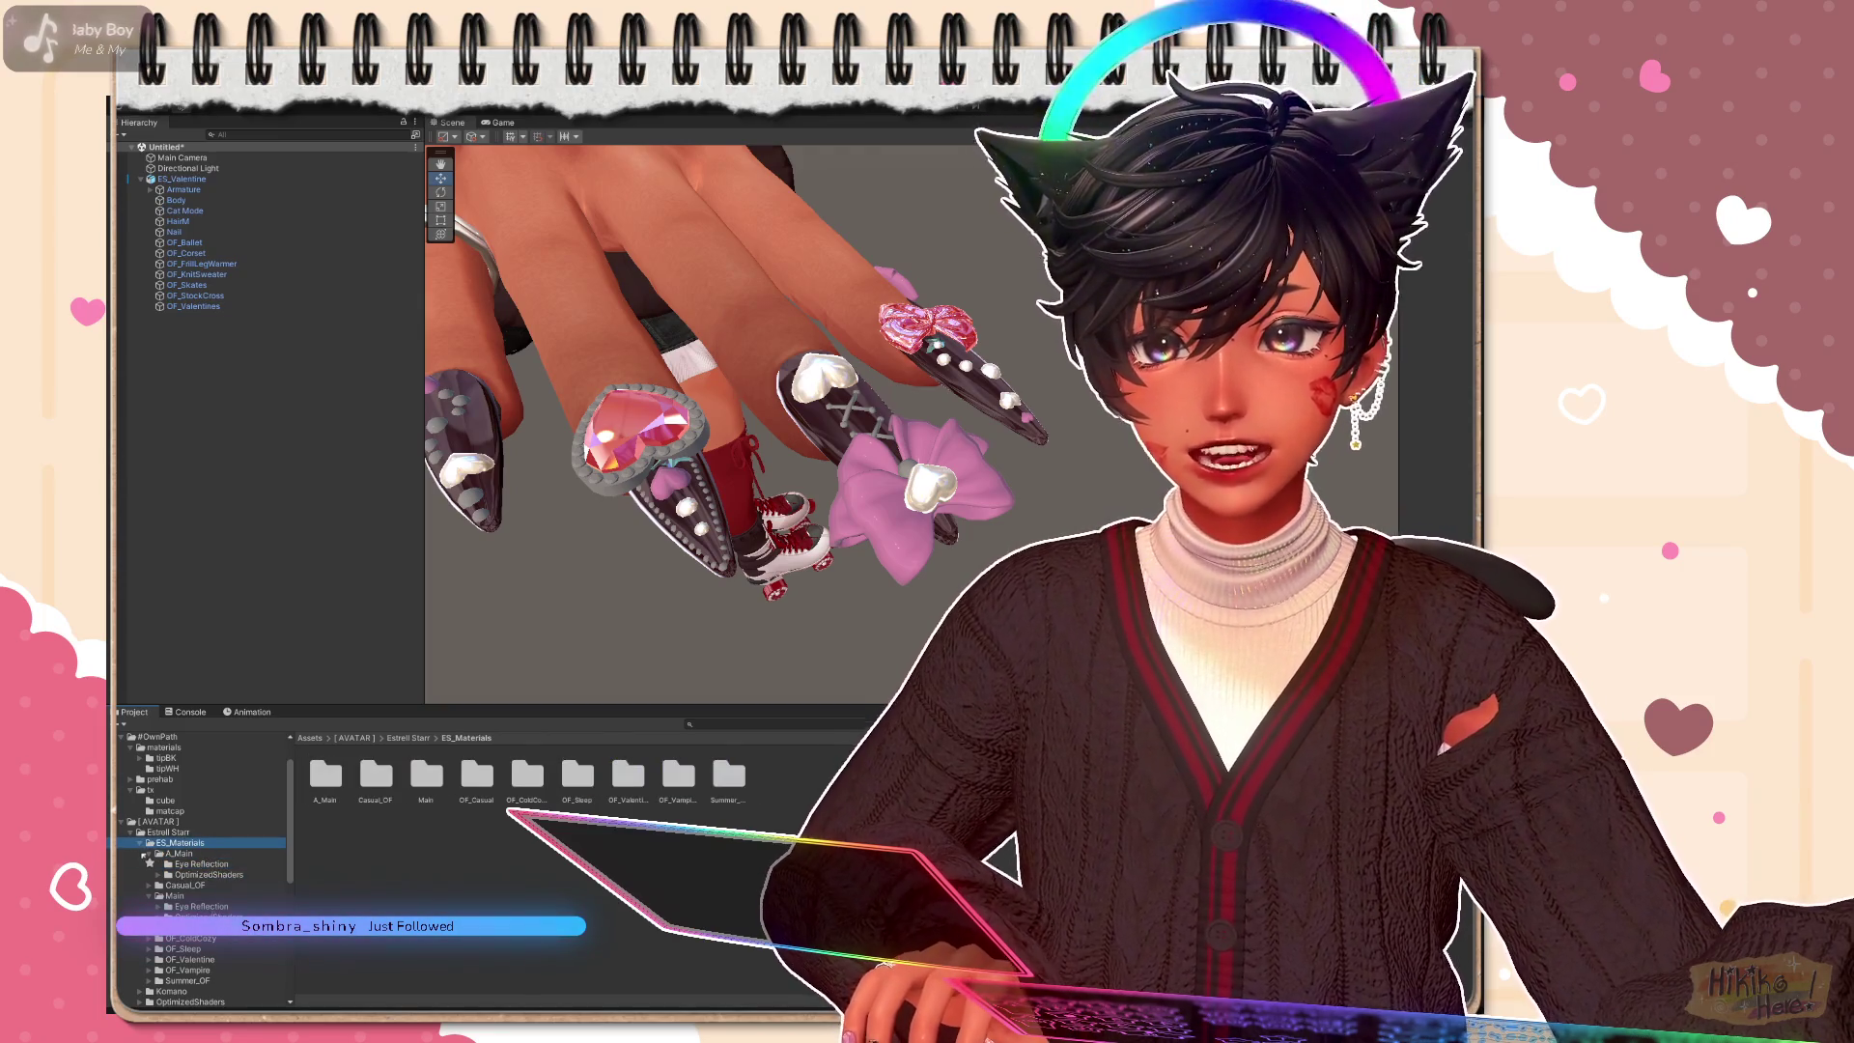
pyautogui.click(131, 832)
pyautogui.click(170, 792)
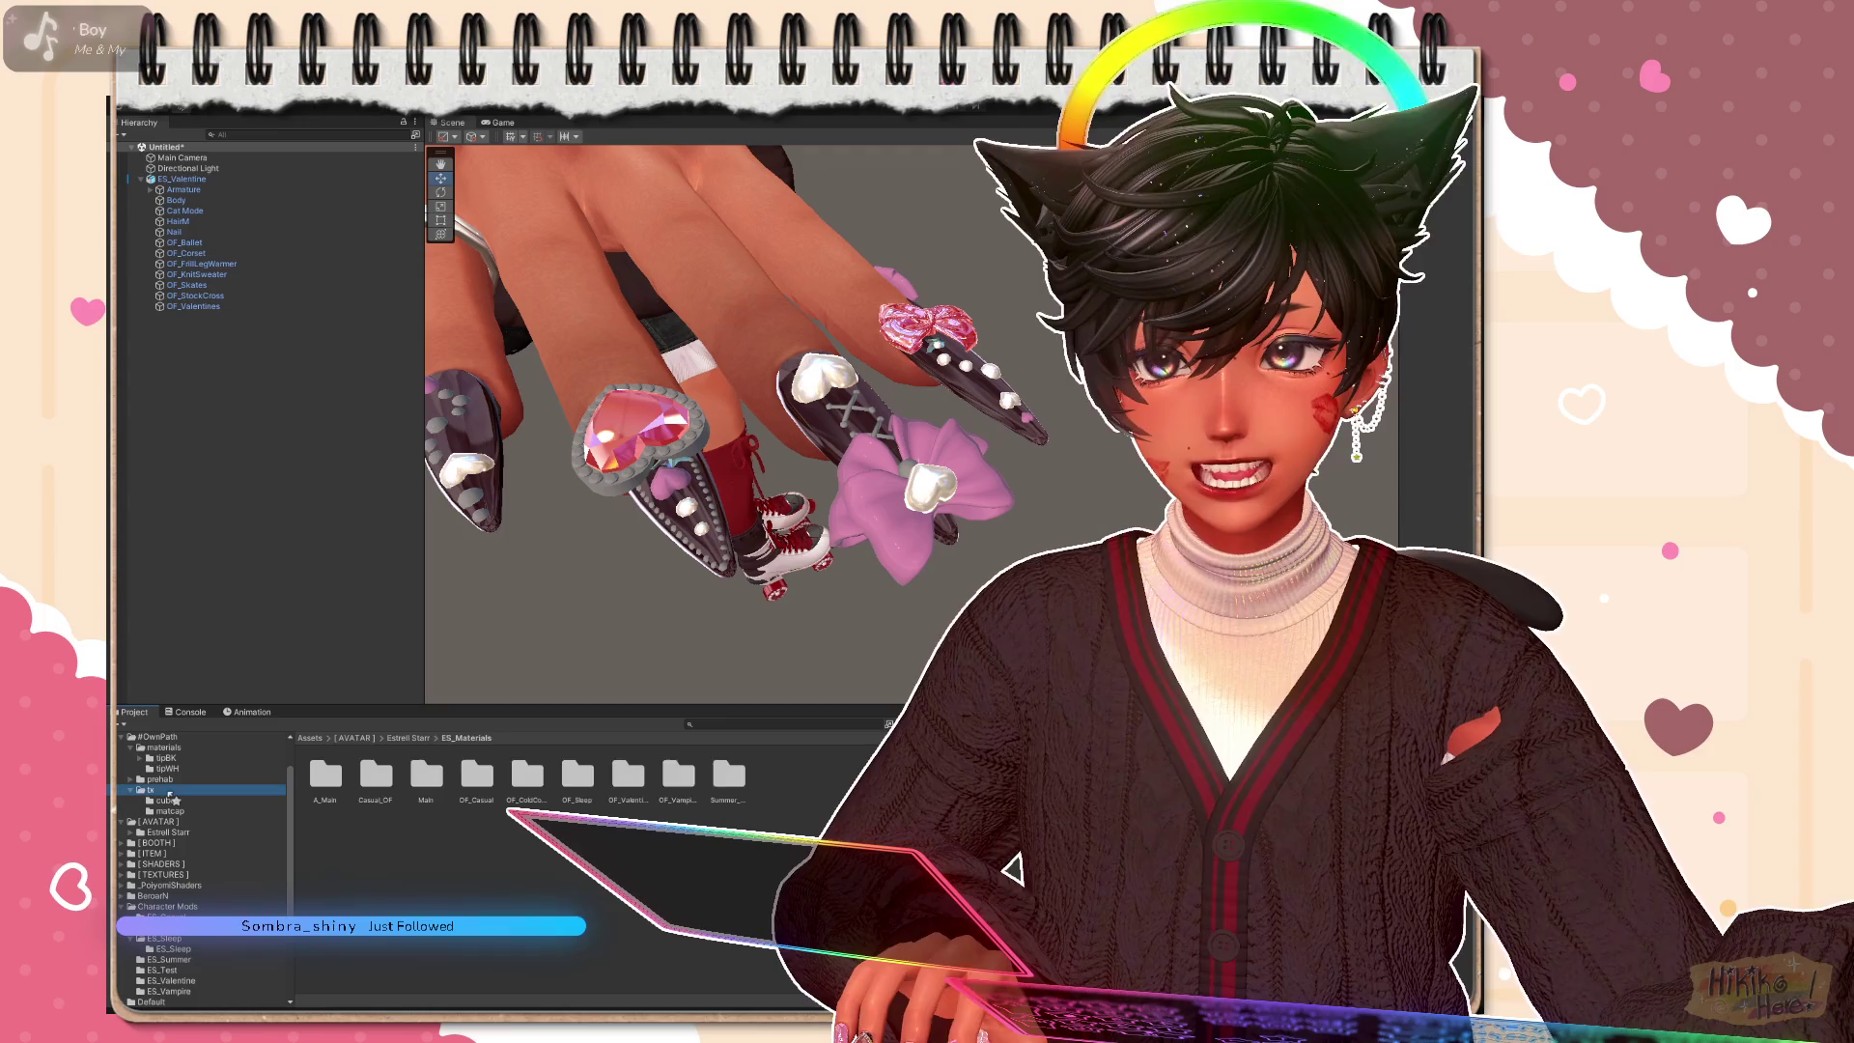
pyautogui.click(170, 800)
pyautogui.click(198, 812)
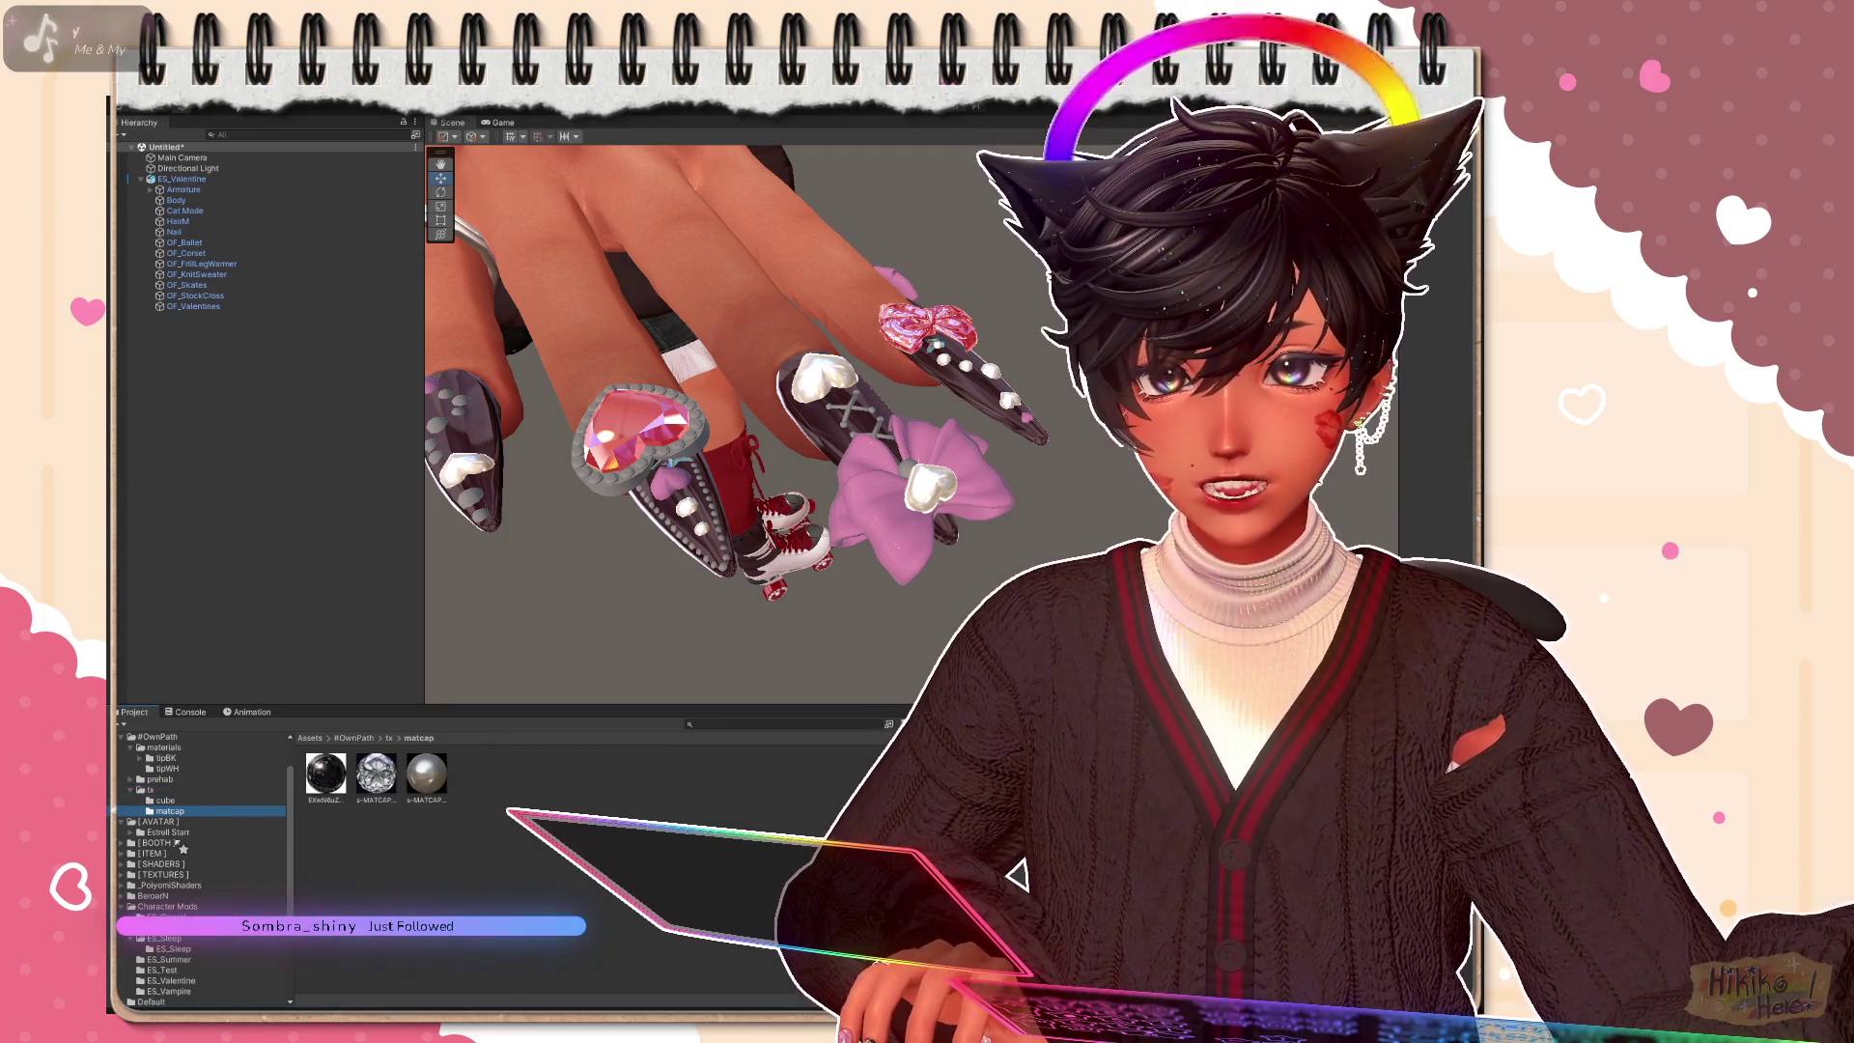
pyautogui.scroll(-5, 249, 884)
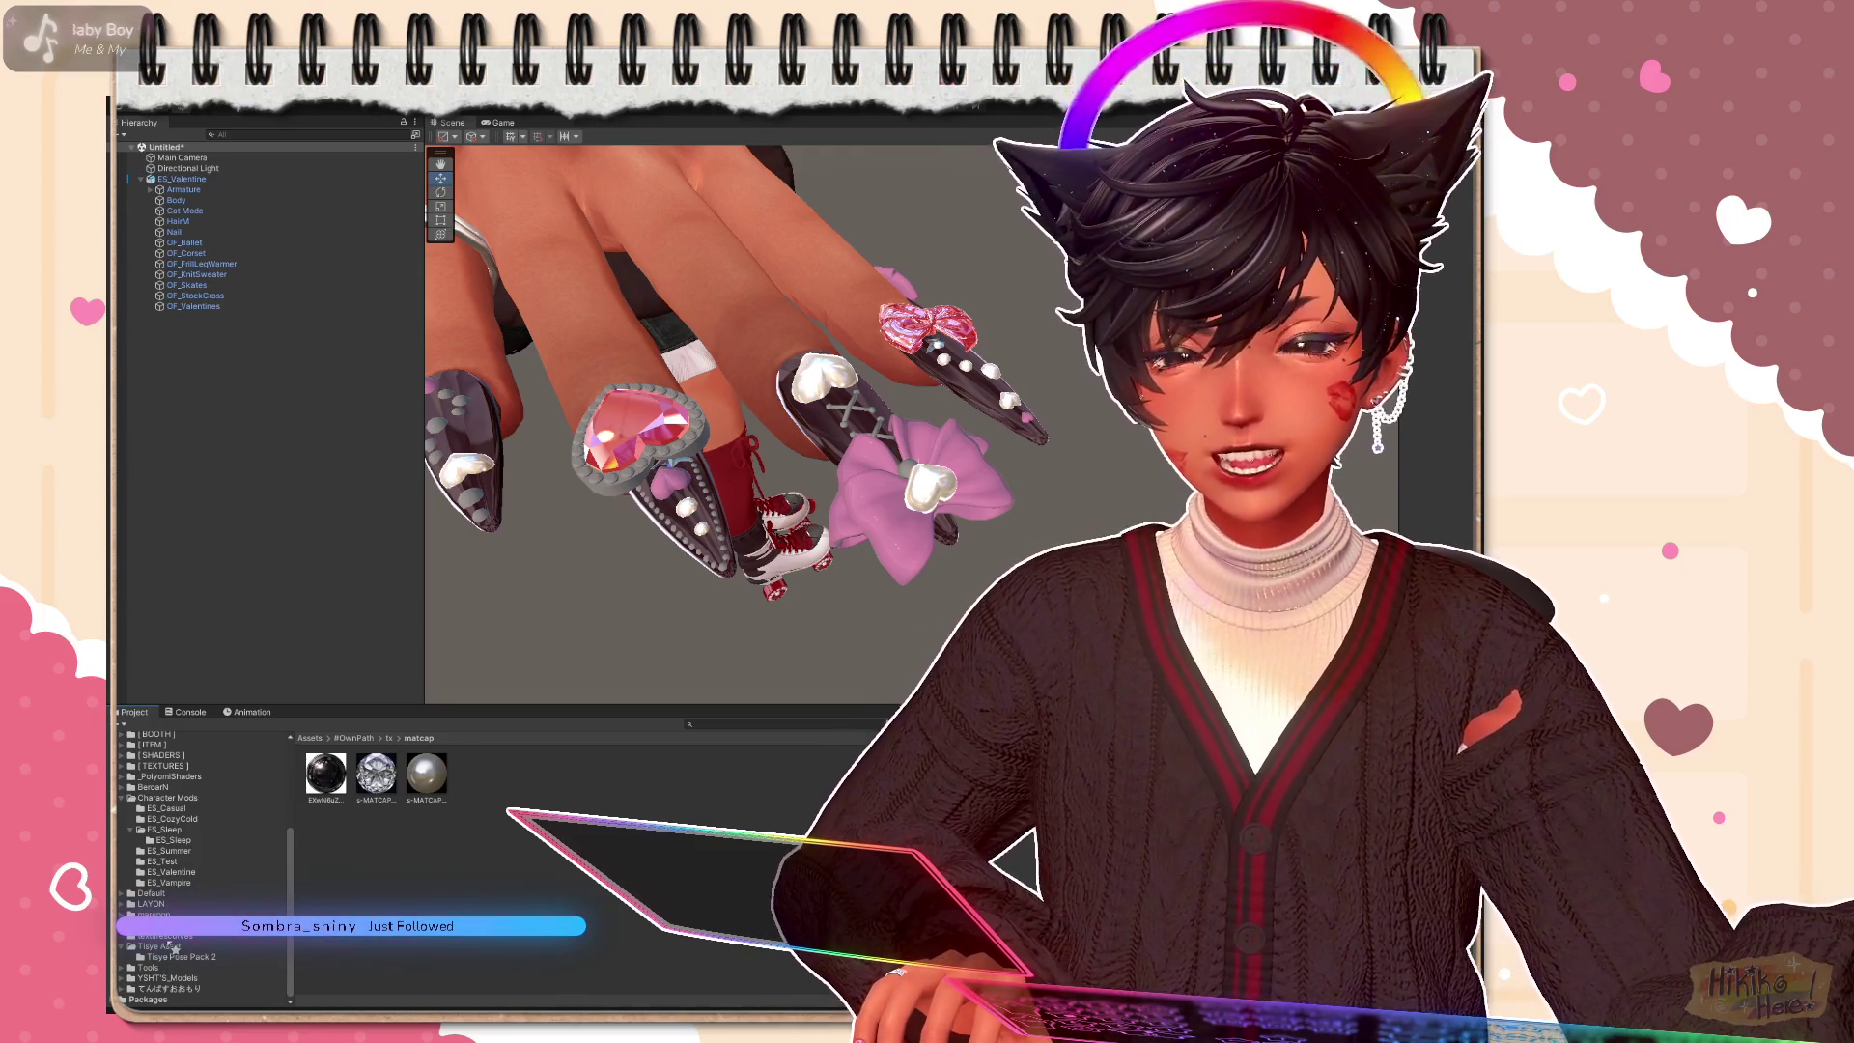
# Step: Open the [TEXTURES] folder, then step back up through tx and open the tipWH materials folder
pyautogui.click(178, 766)
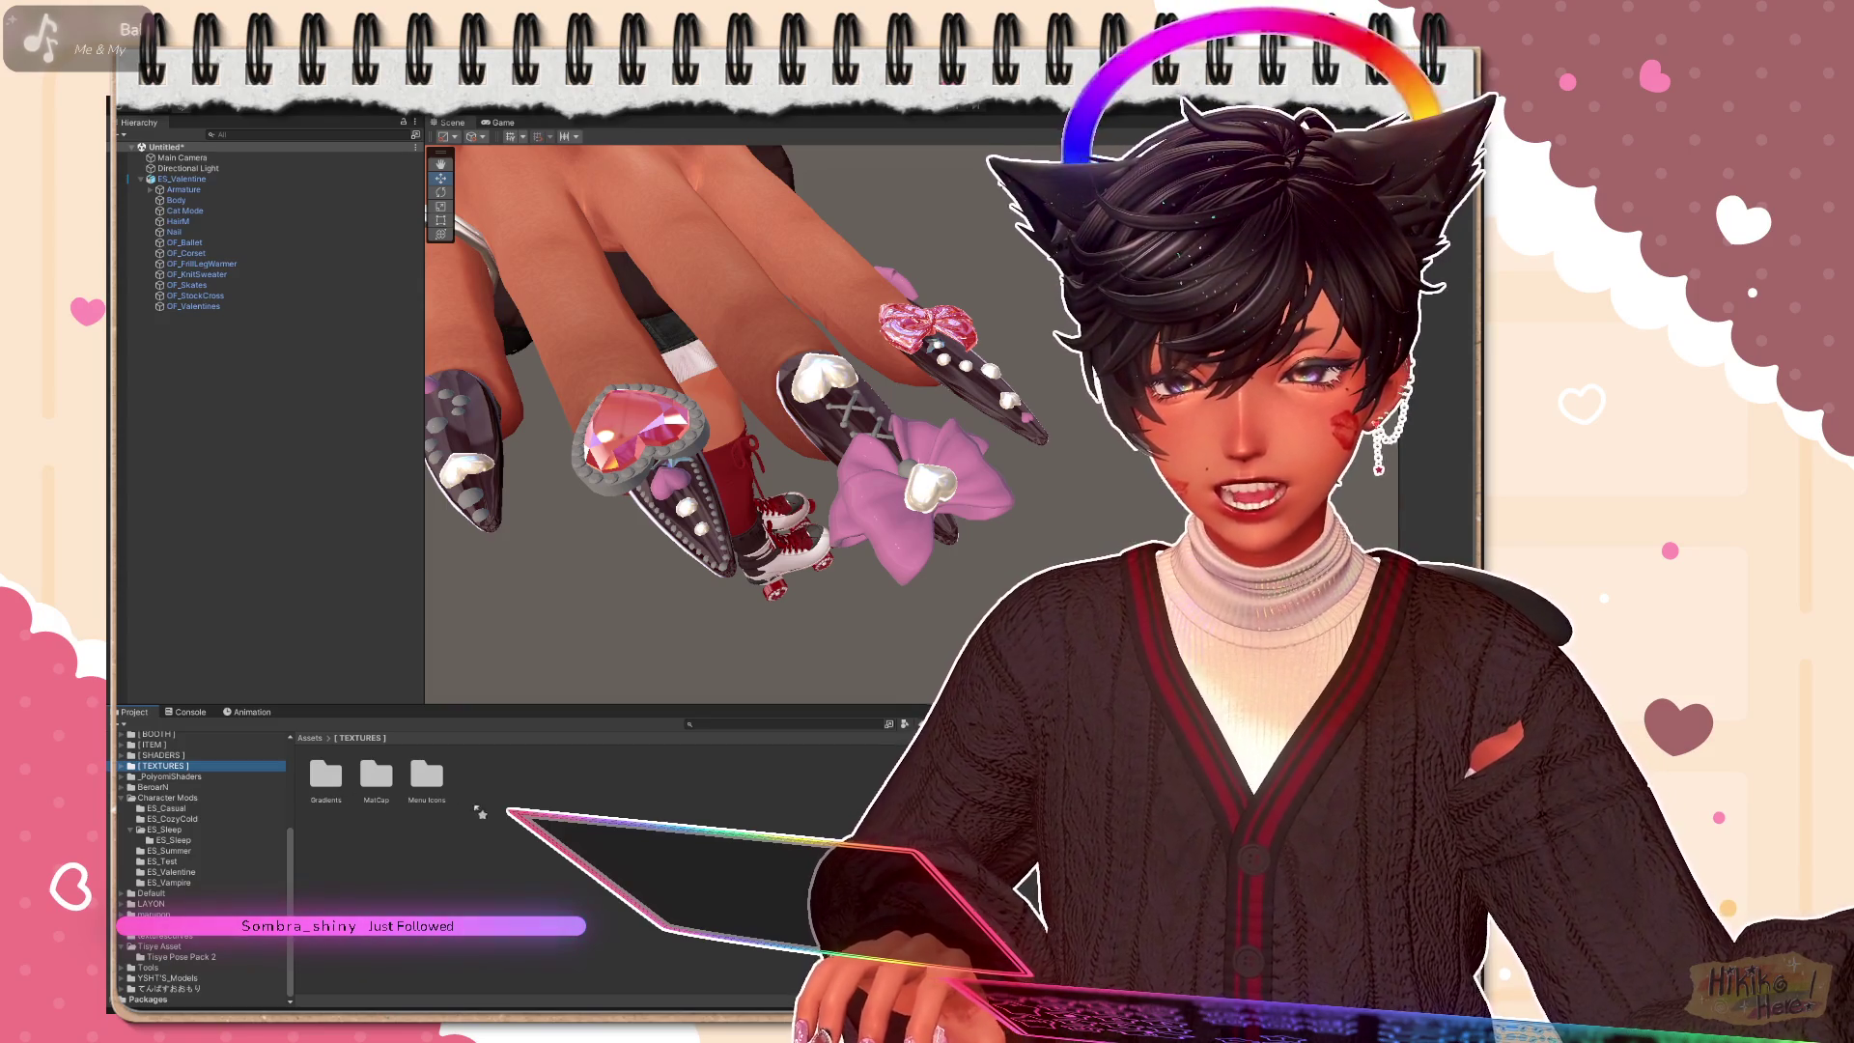
pyautogui.click(715, 840)
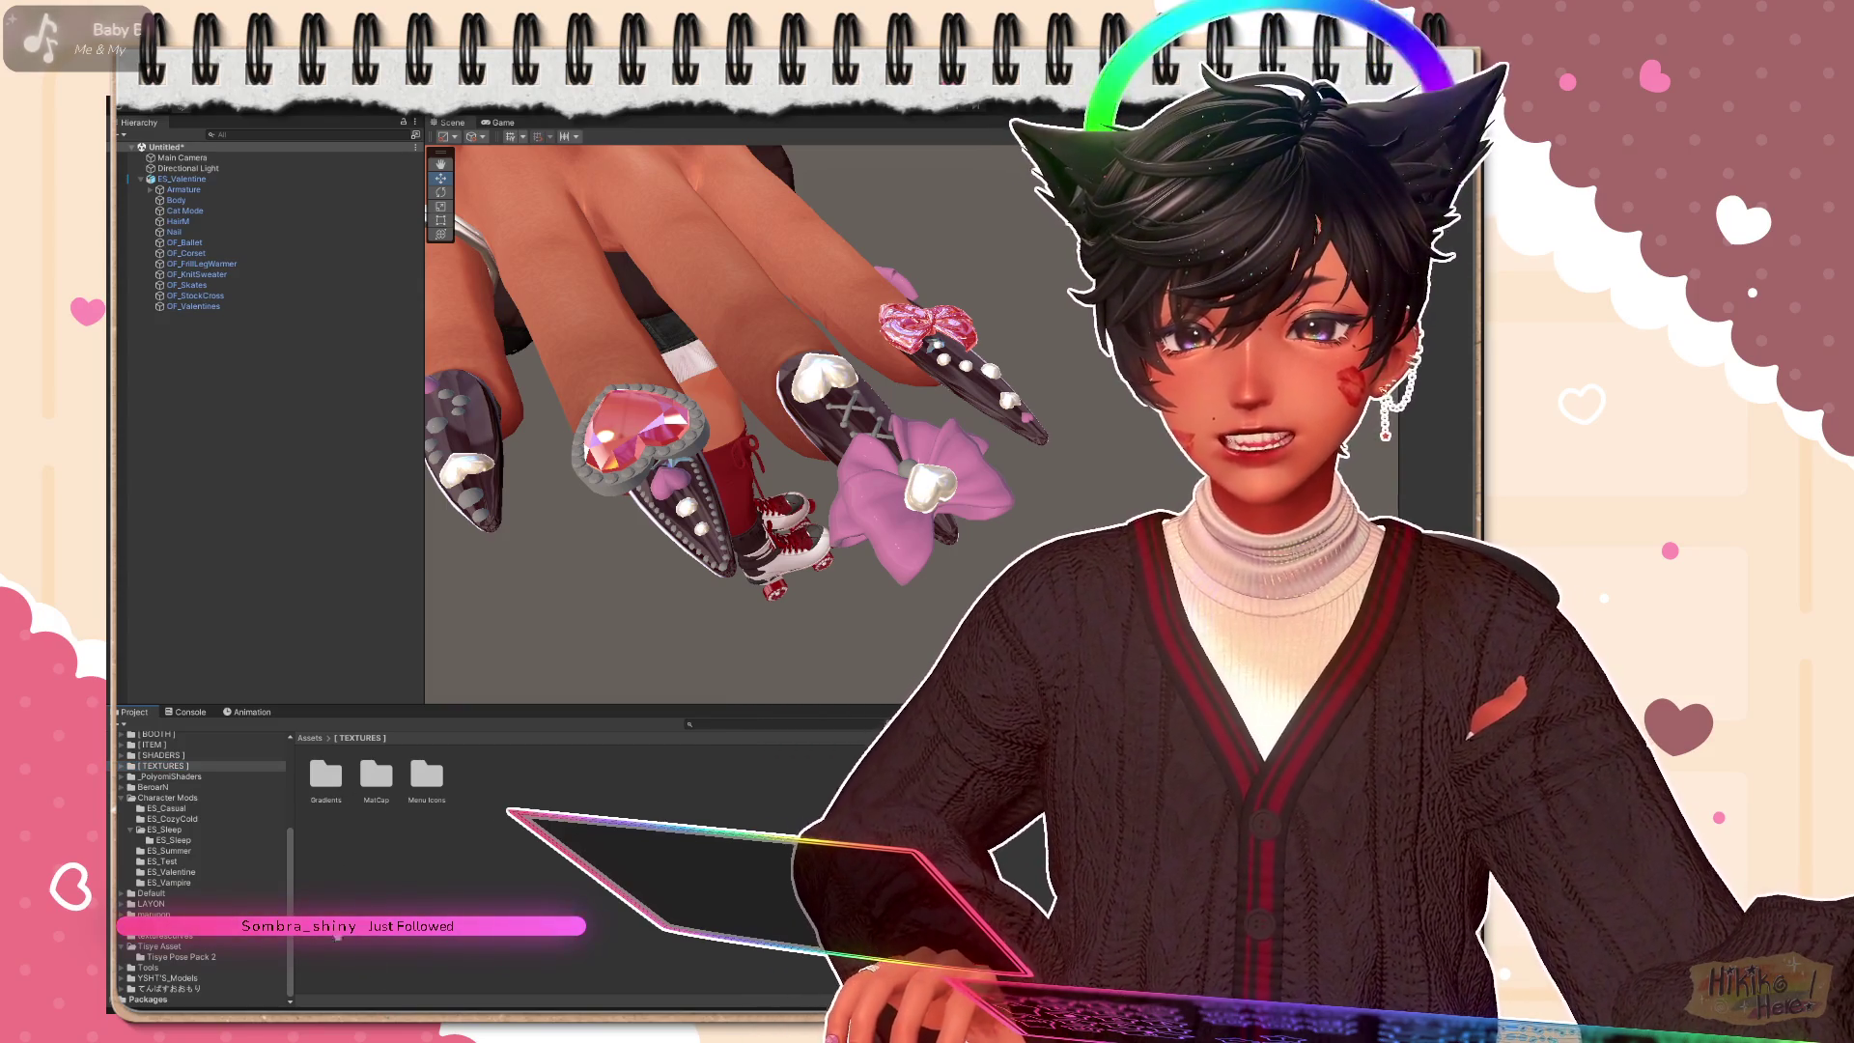
pyautogui.scroll(5, 243, 847)
pyautogui.click(172, 853)
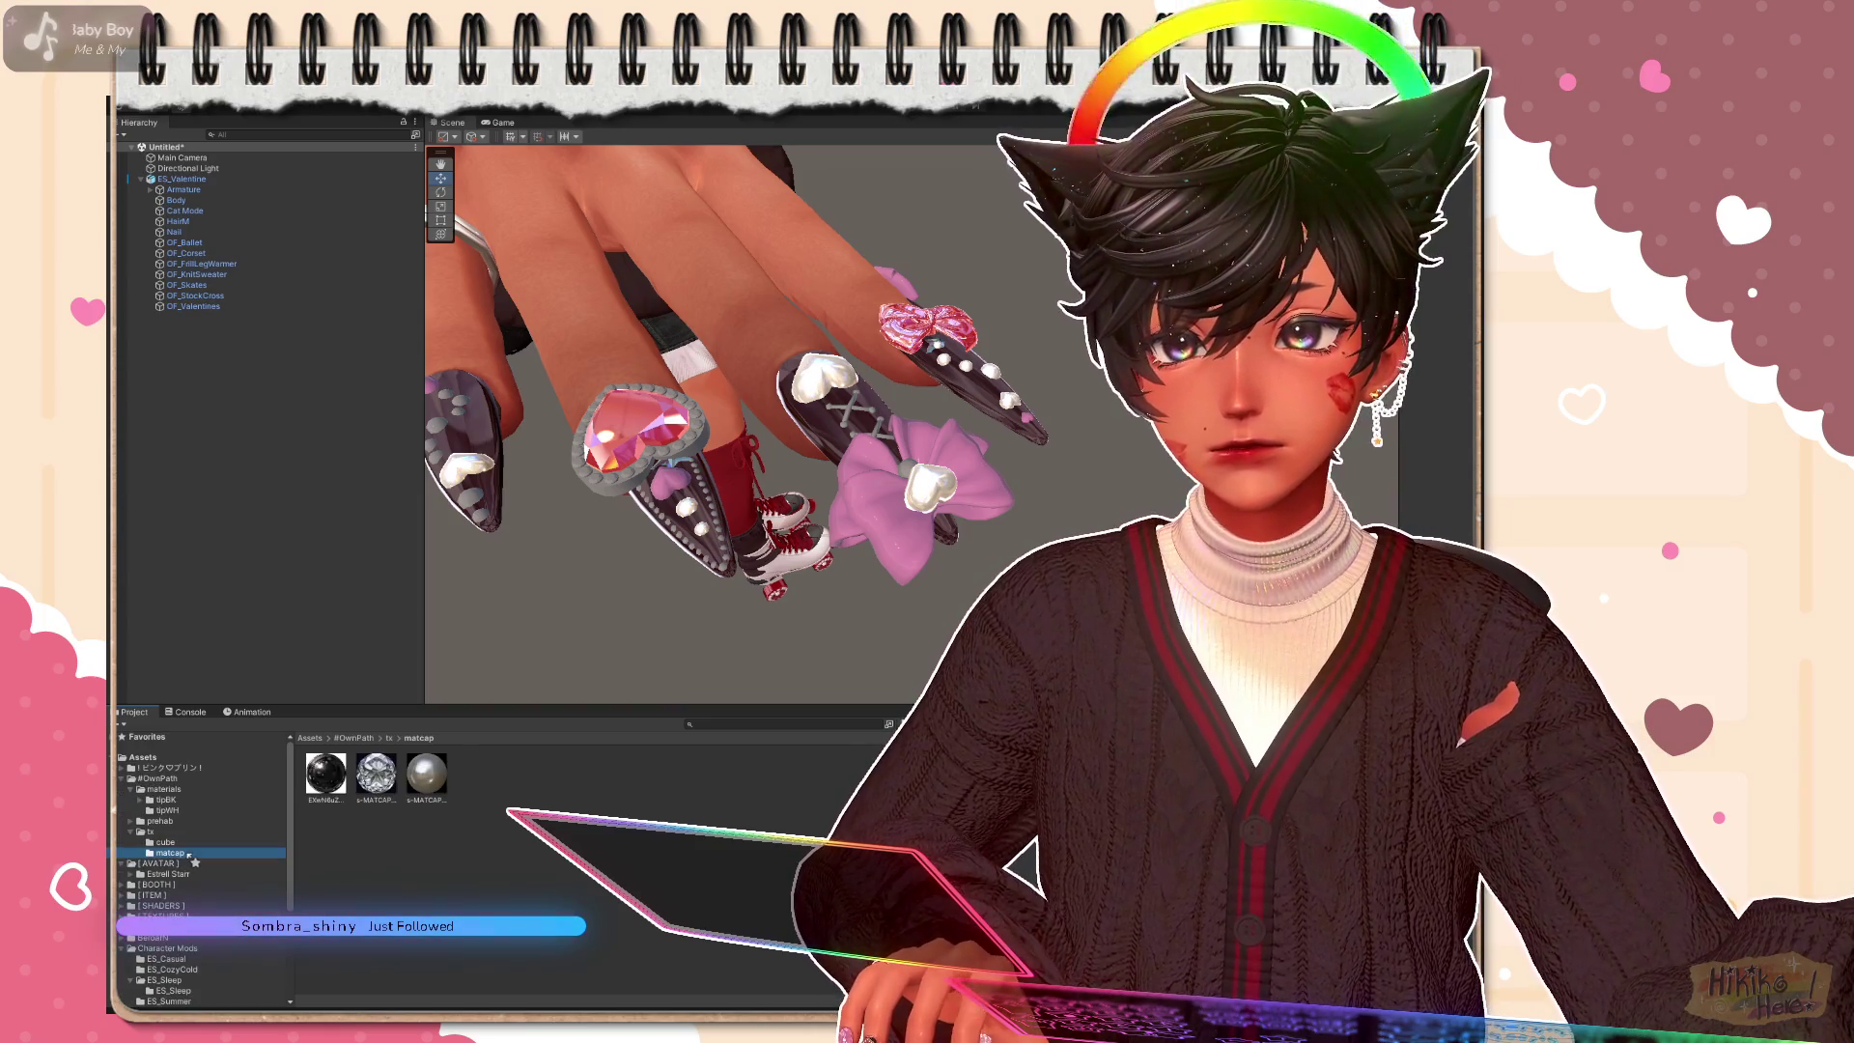
pyautogui.click(165, 842)
pyautogui.click(157, 832)
pyautogui.click(176, 809)
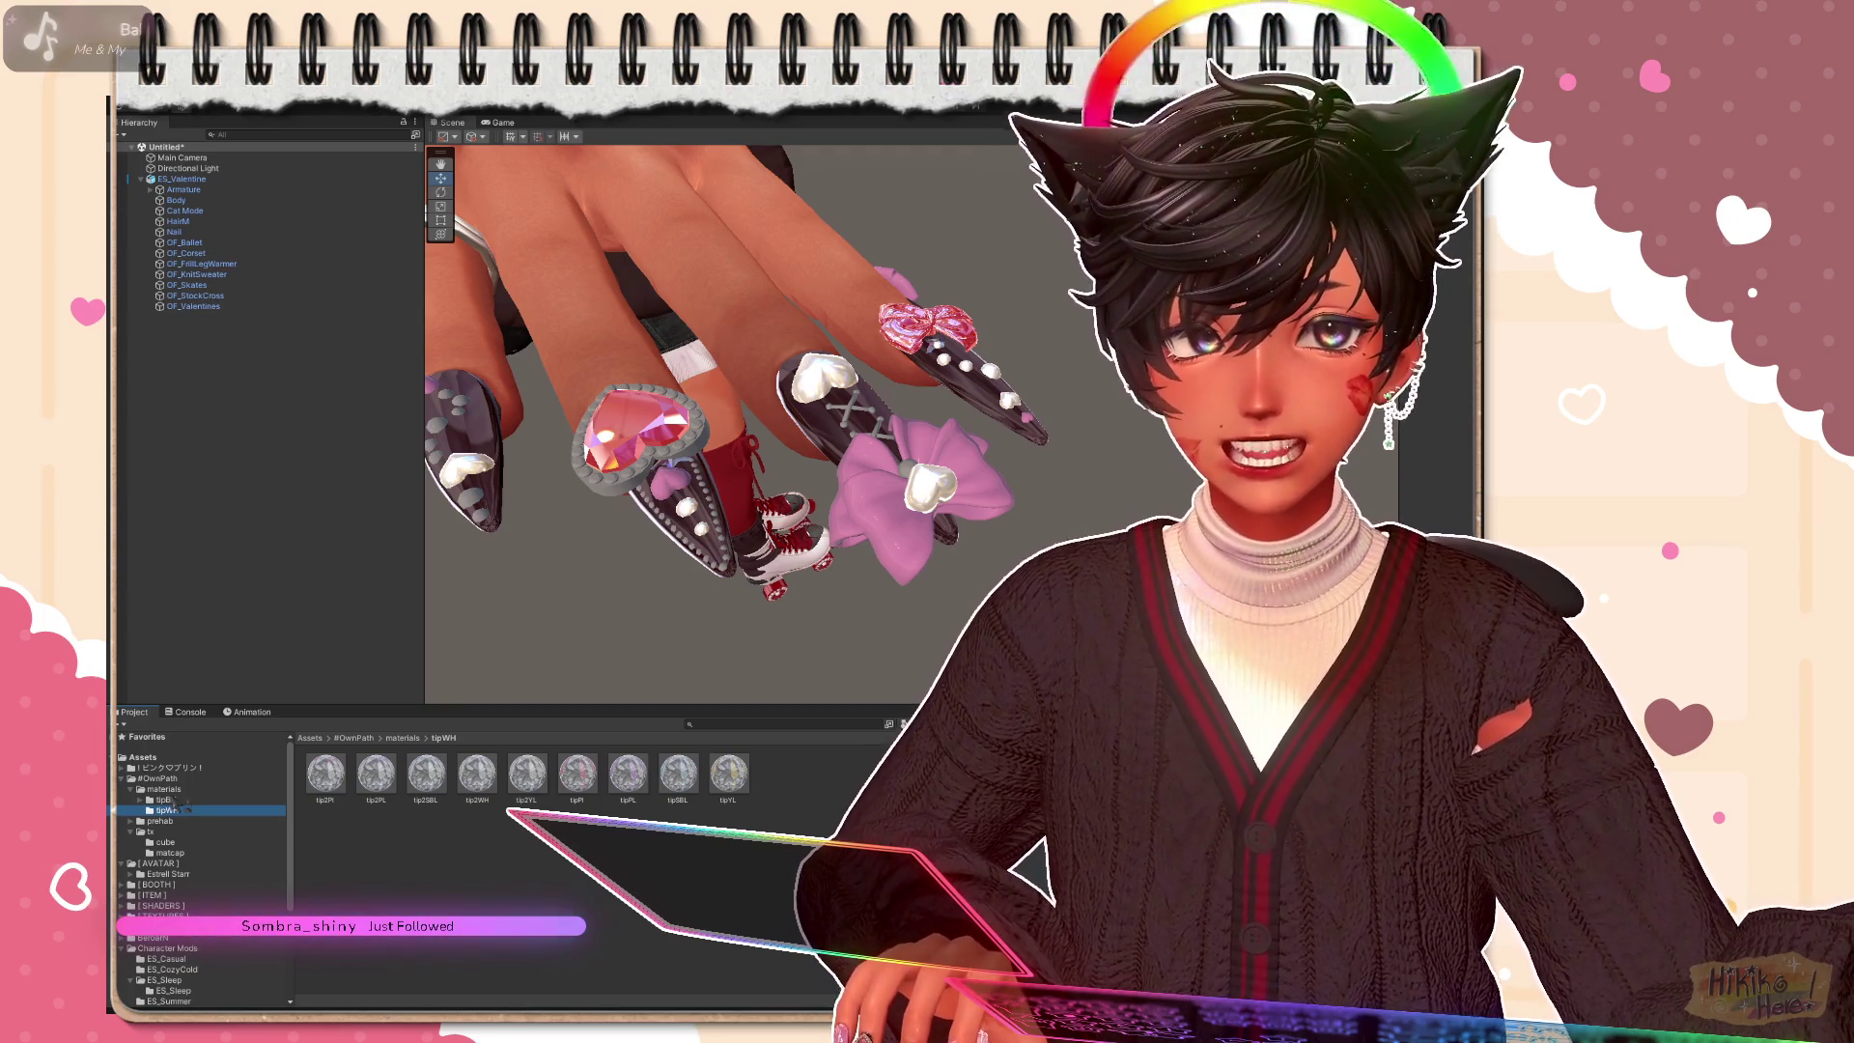
# Step: Select the red2 material in #OwnPath > materials and bring the heart gem into view to turn it deep red
pyautogui.click(181, 788)
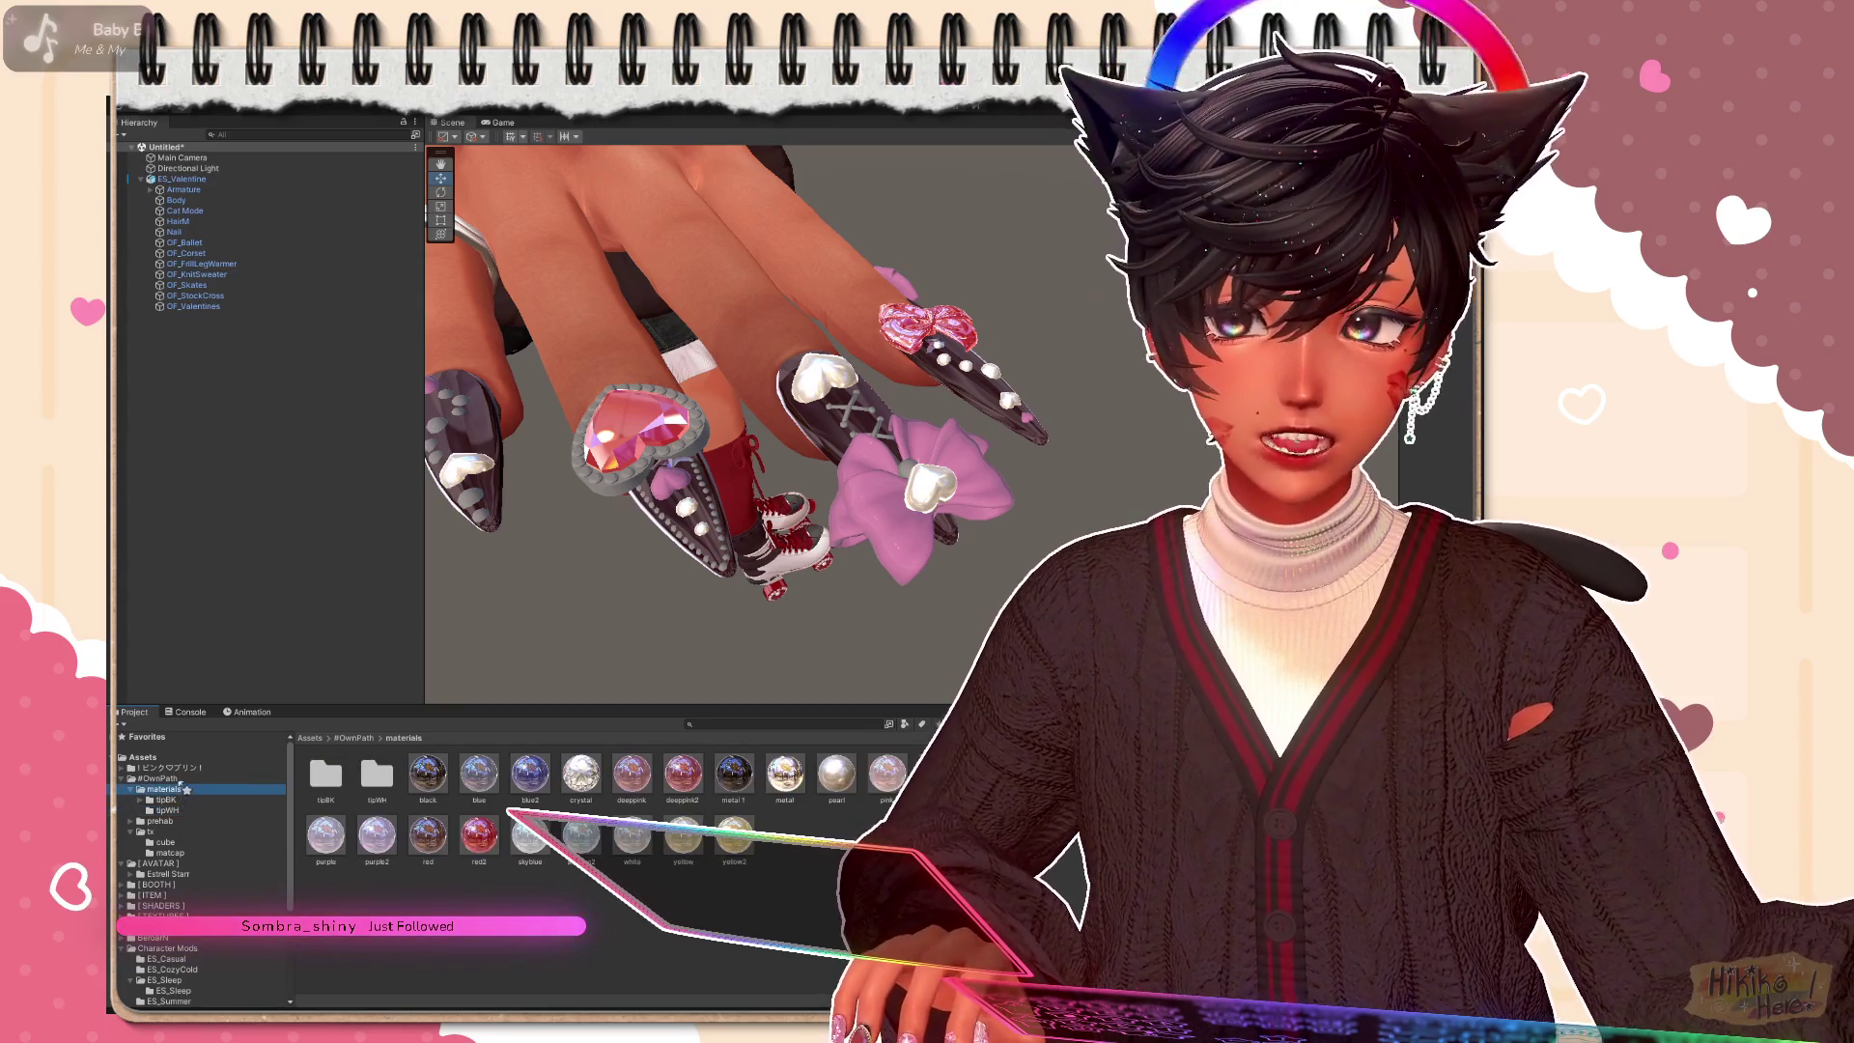
pyautogui.click(479, 835)
pyautogui.moveTo(802, 655); pyautogui.dragTo(772, 705)
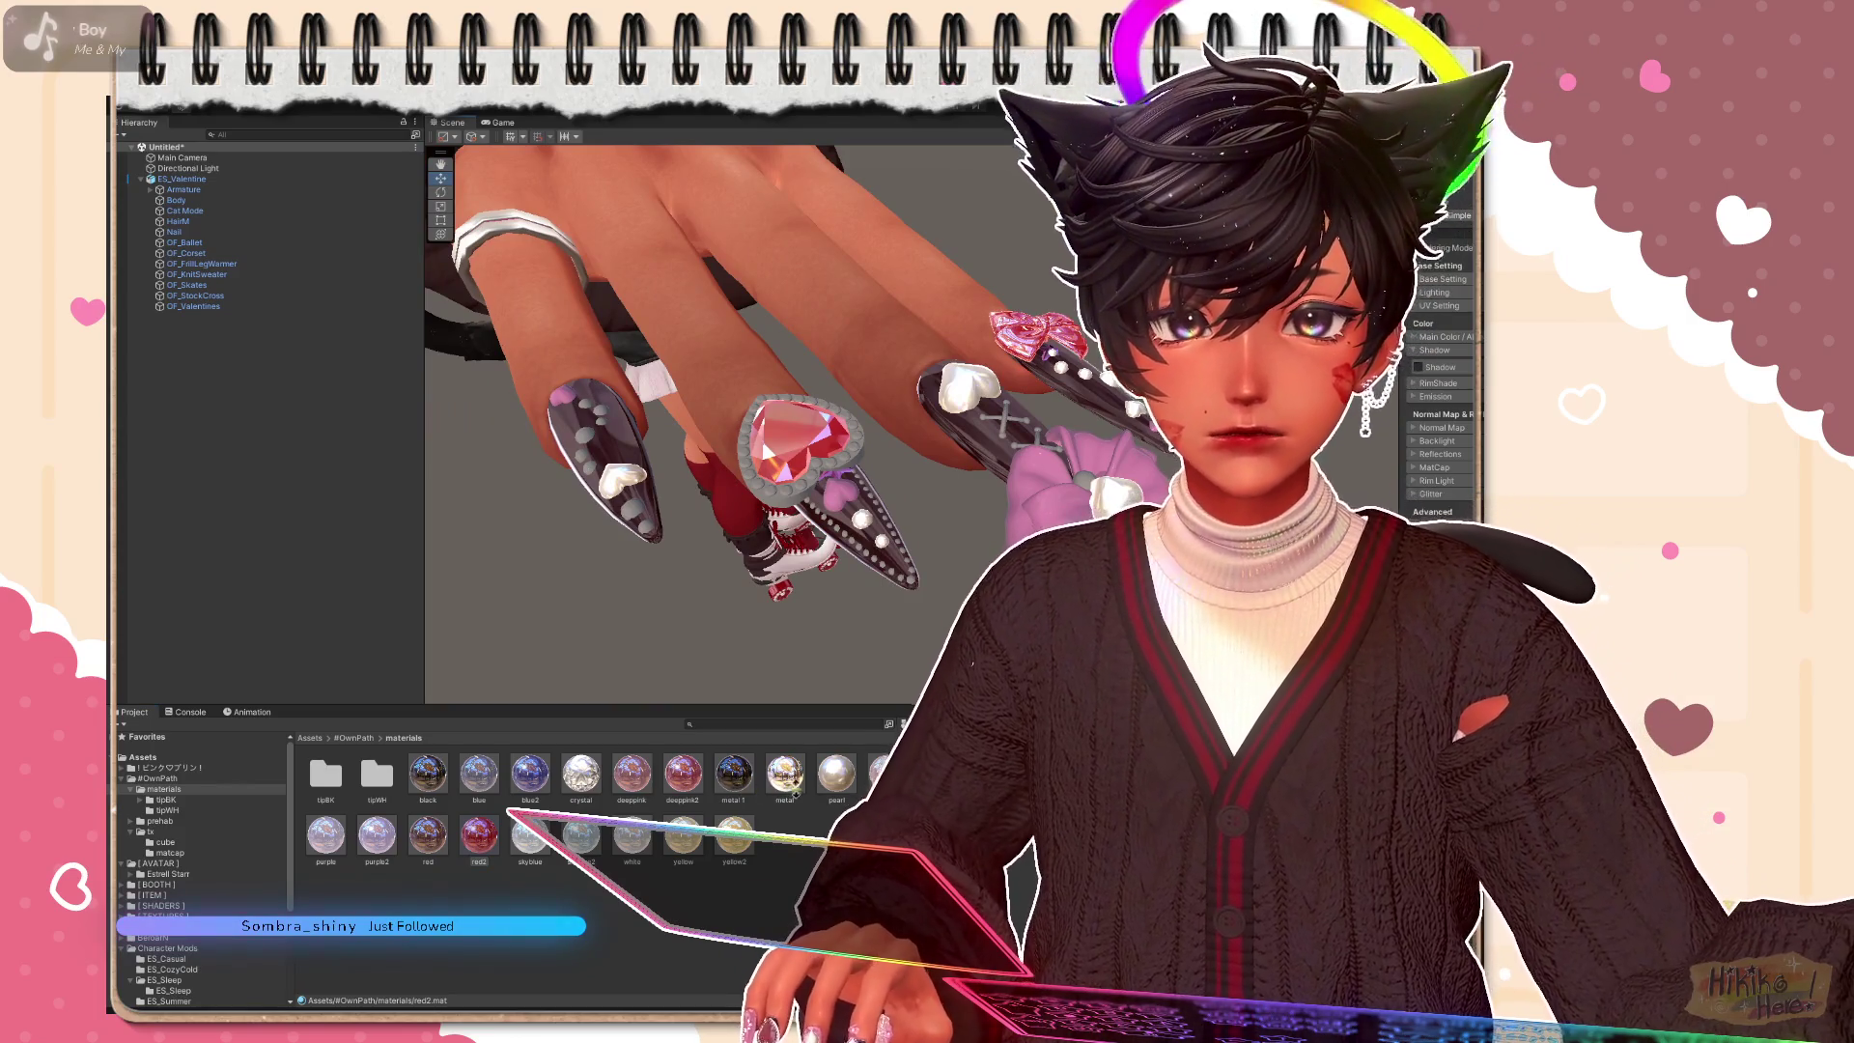
pyautogui.moveTo(899, 687); pyautogui.dragTo(922, 676)
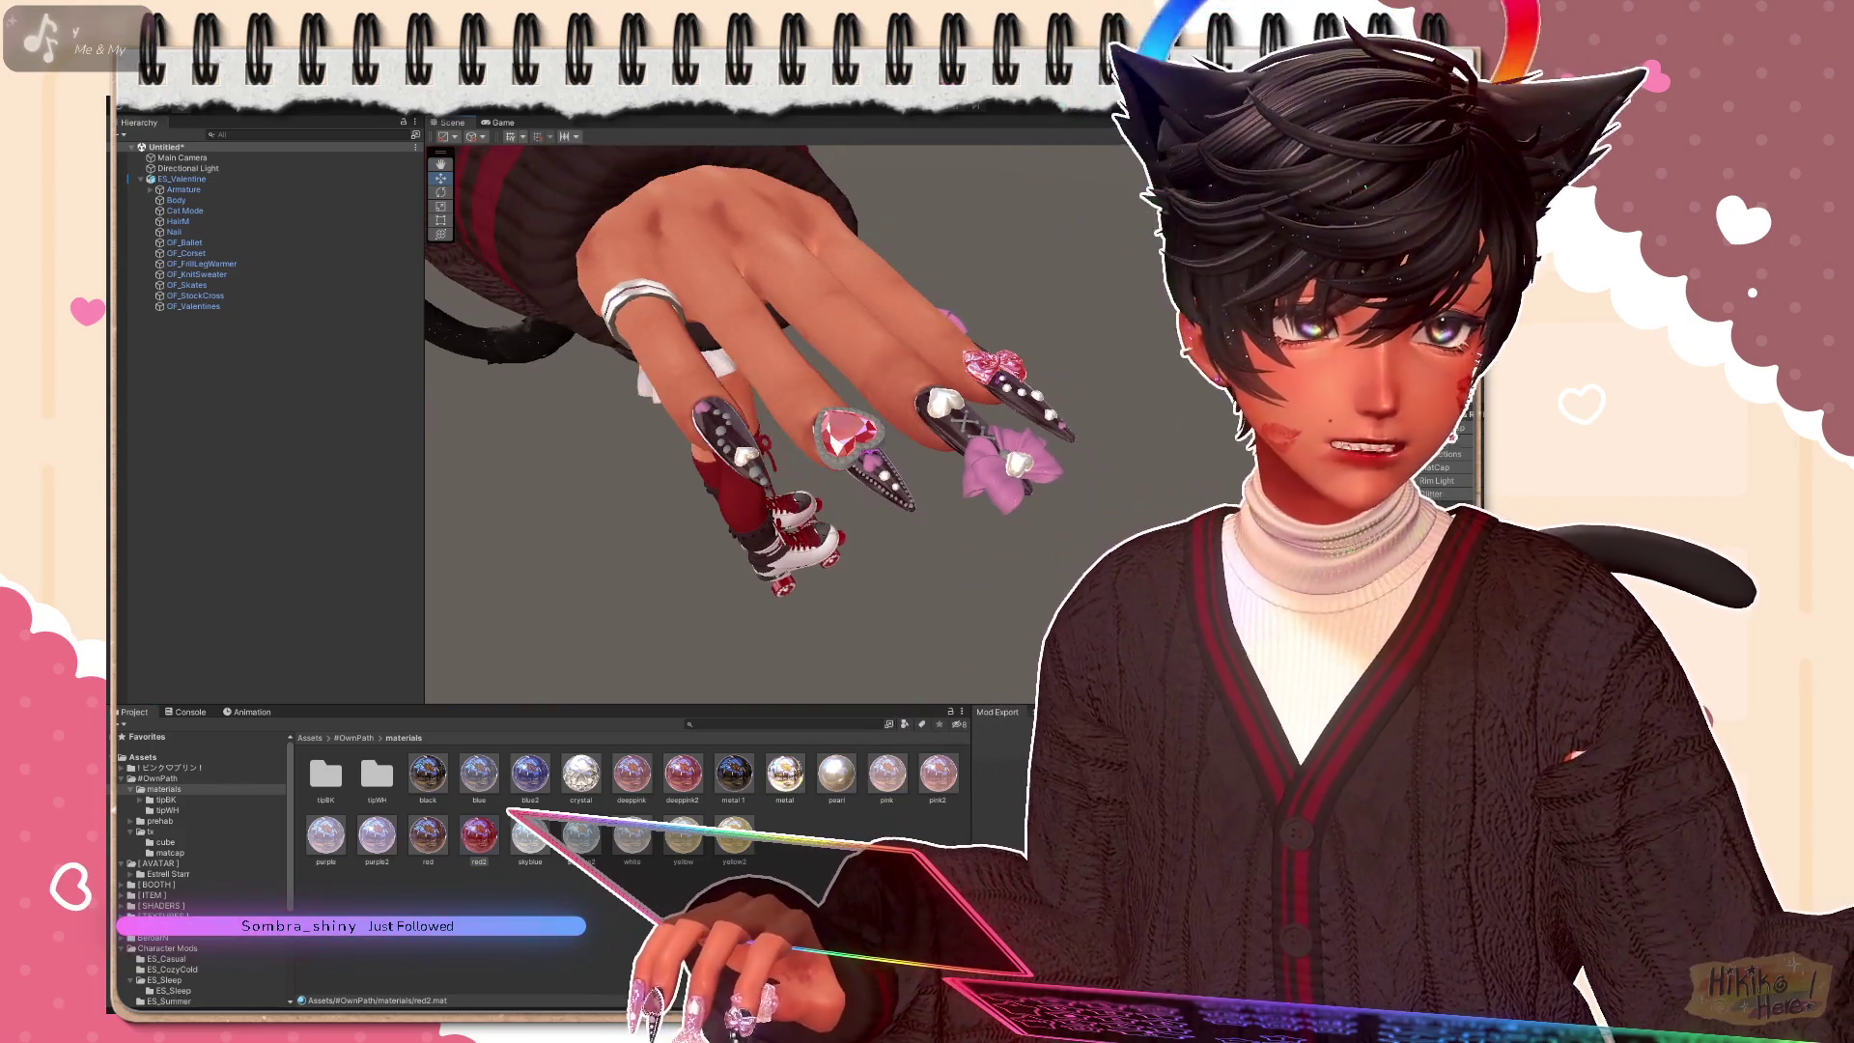
pyautogui.scroll(2, 768, 372)
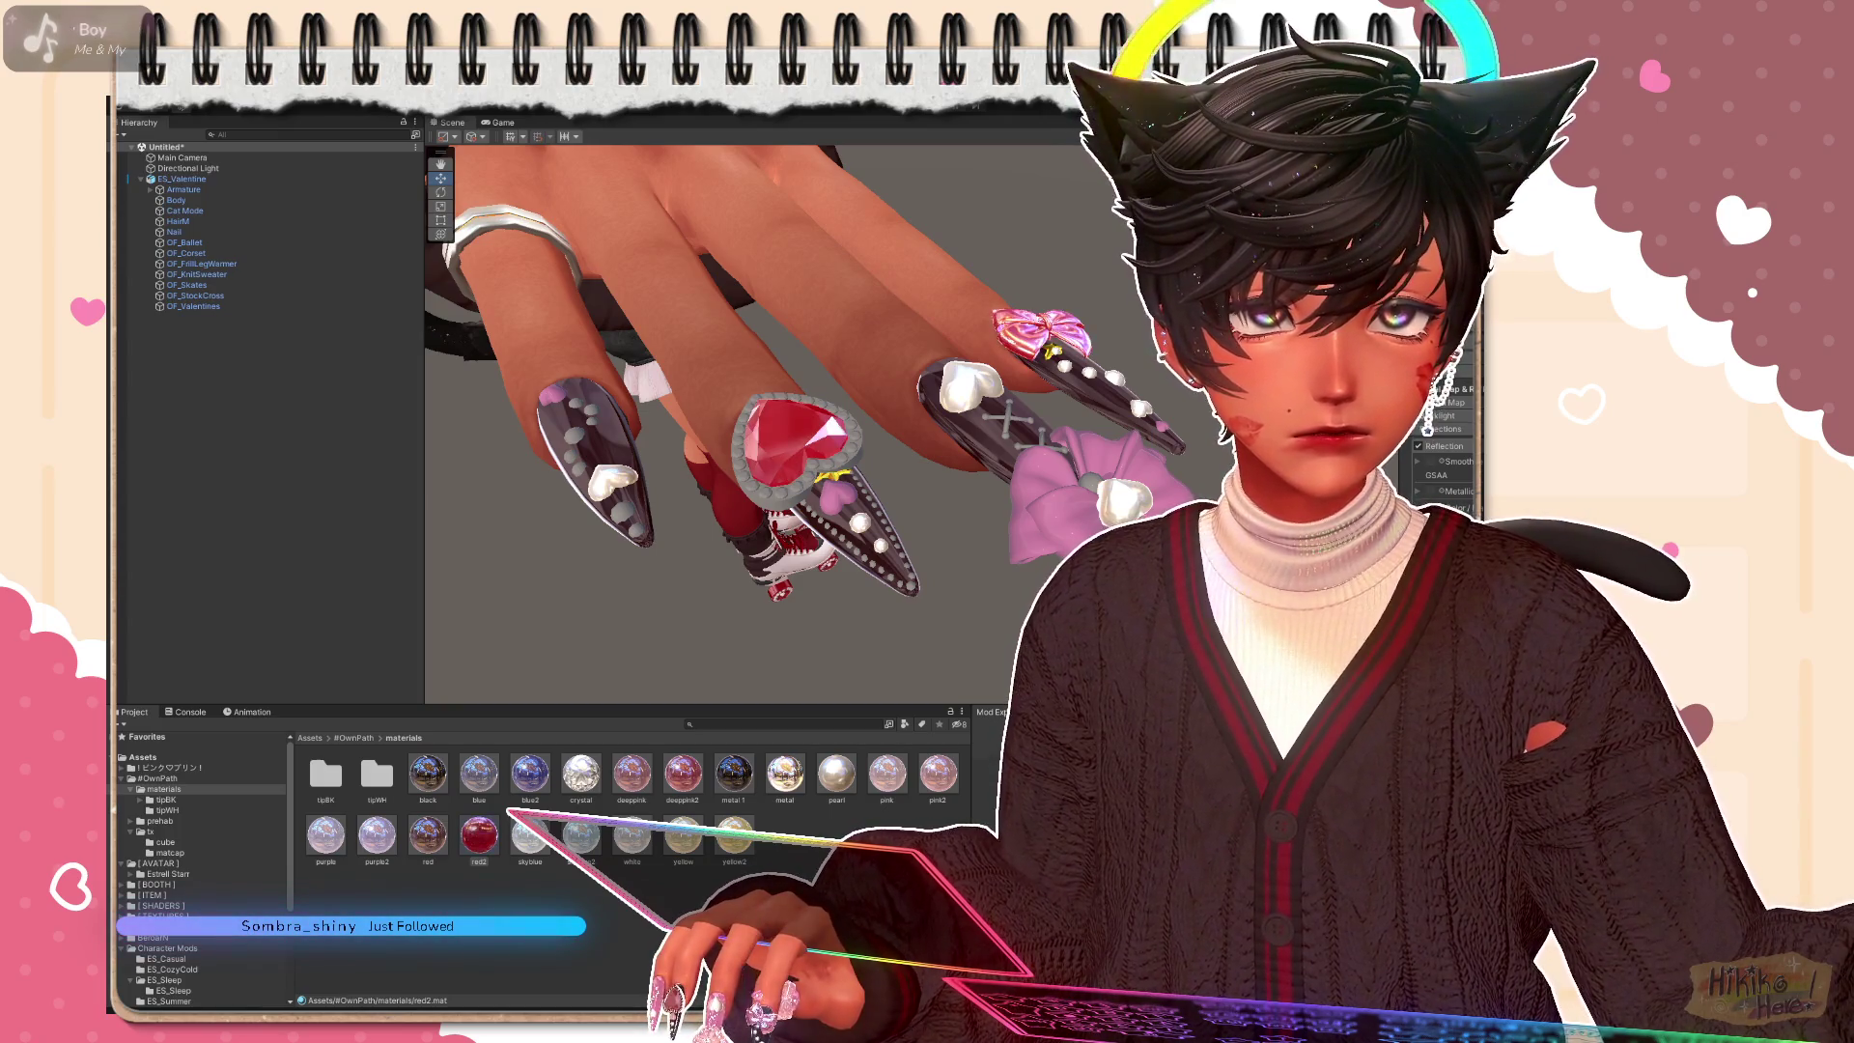
# Step: Undo and redo between pink and red gem colours, settling on the deep red red2 version
pyautogui.hotkey('ctrl', 'z')
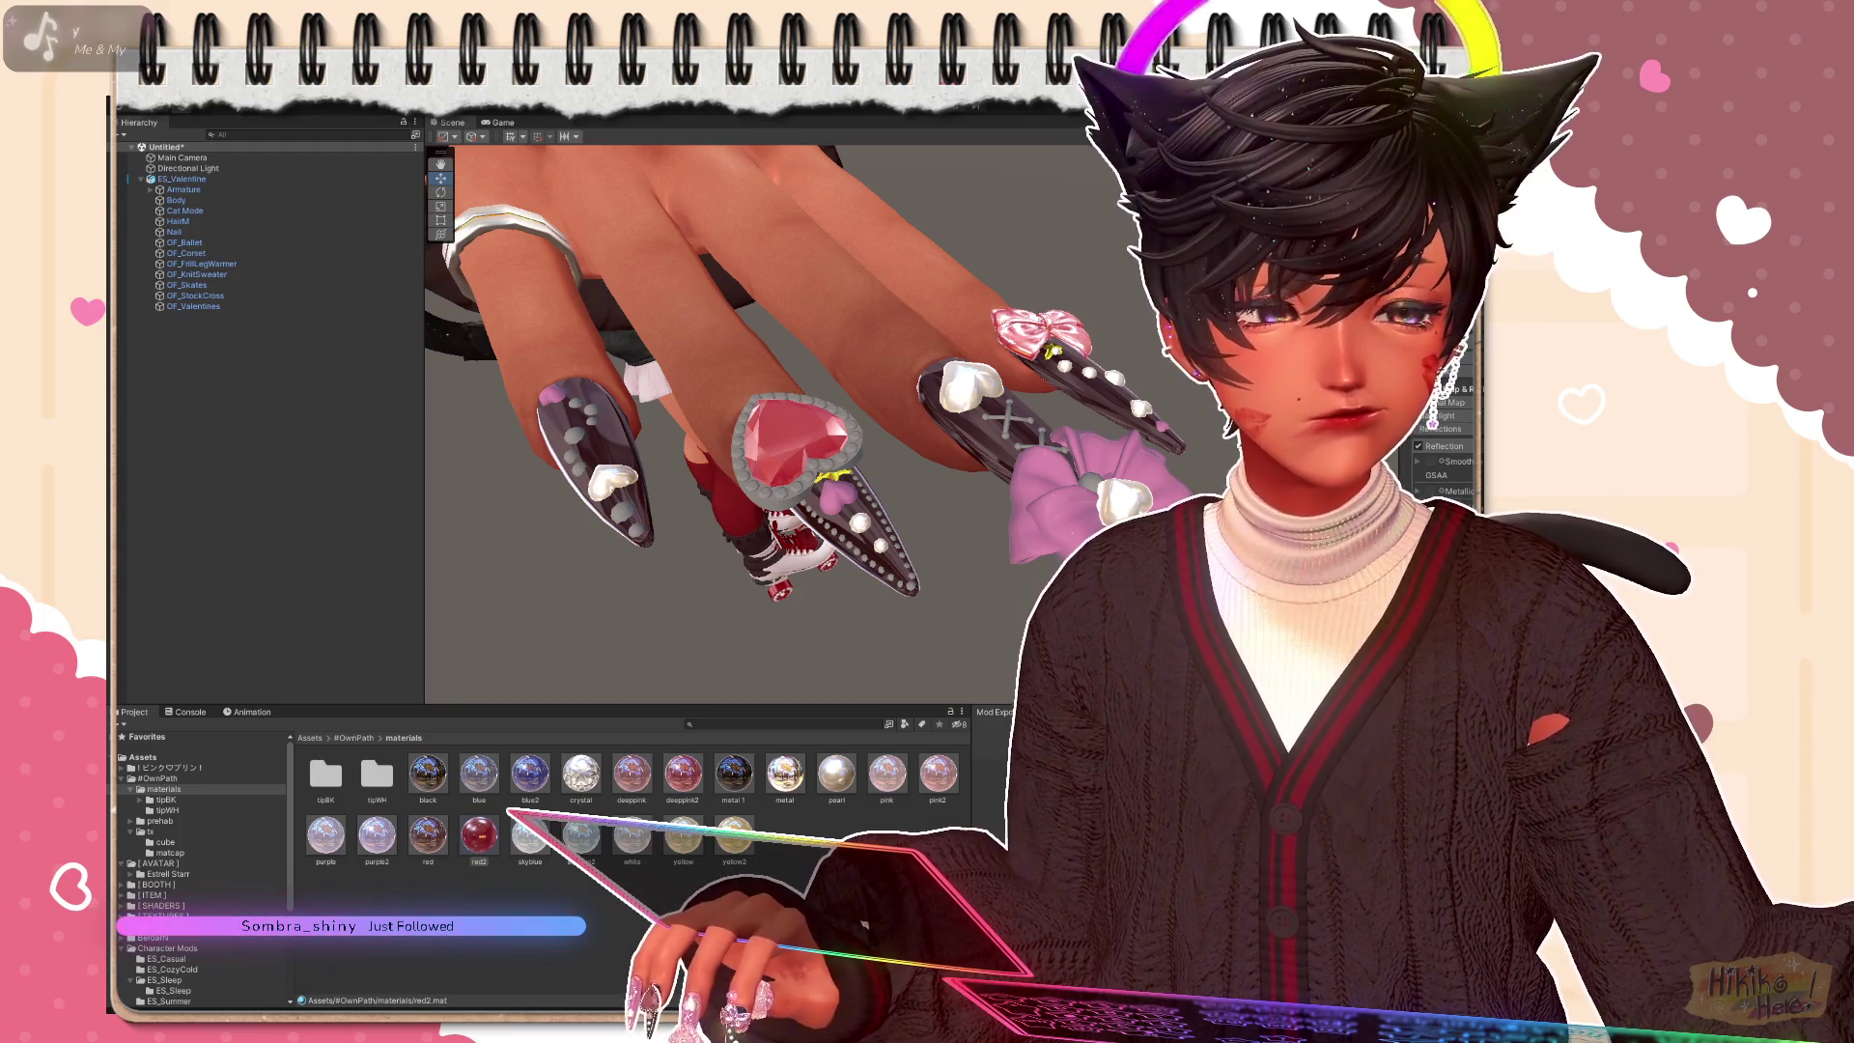
pyautogui.hotkey('ctrl', 'y')
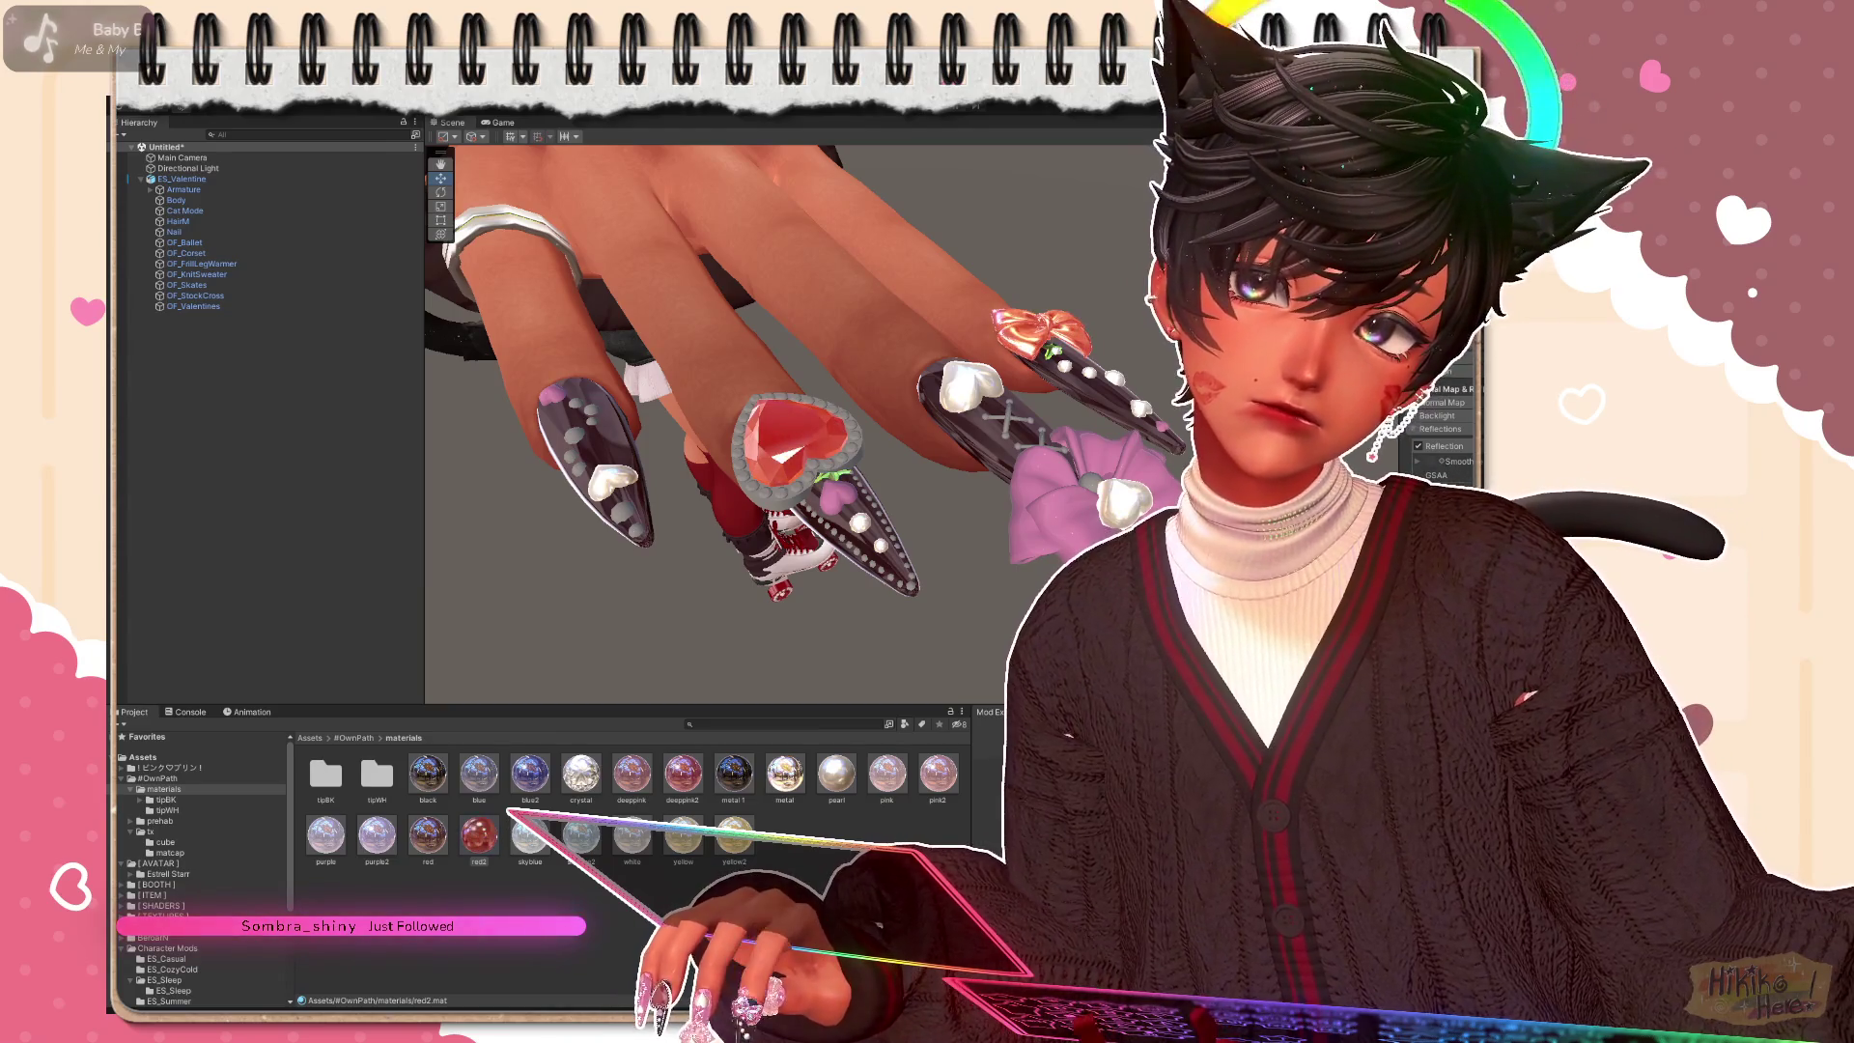
pyautogui.hotkey('ctrl', 'z')
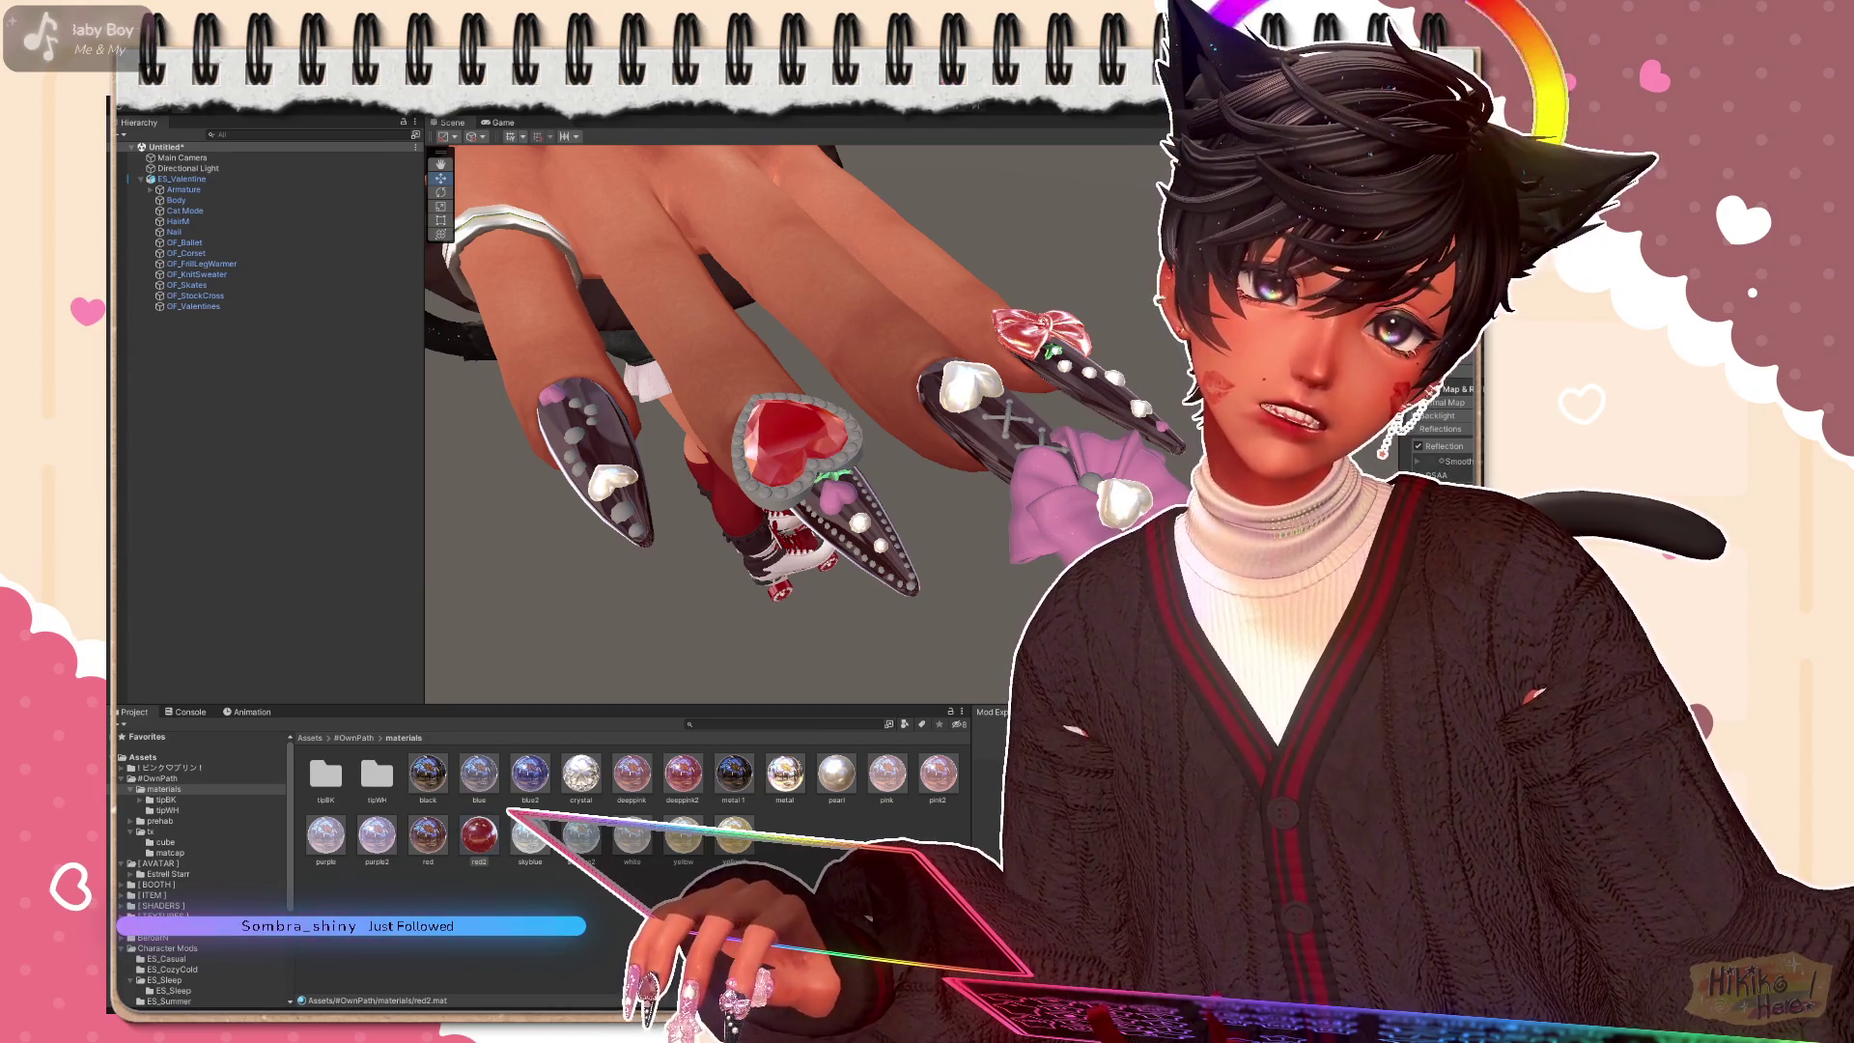
pyautogui.hotkey('ctrl', 'y')
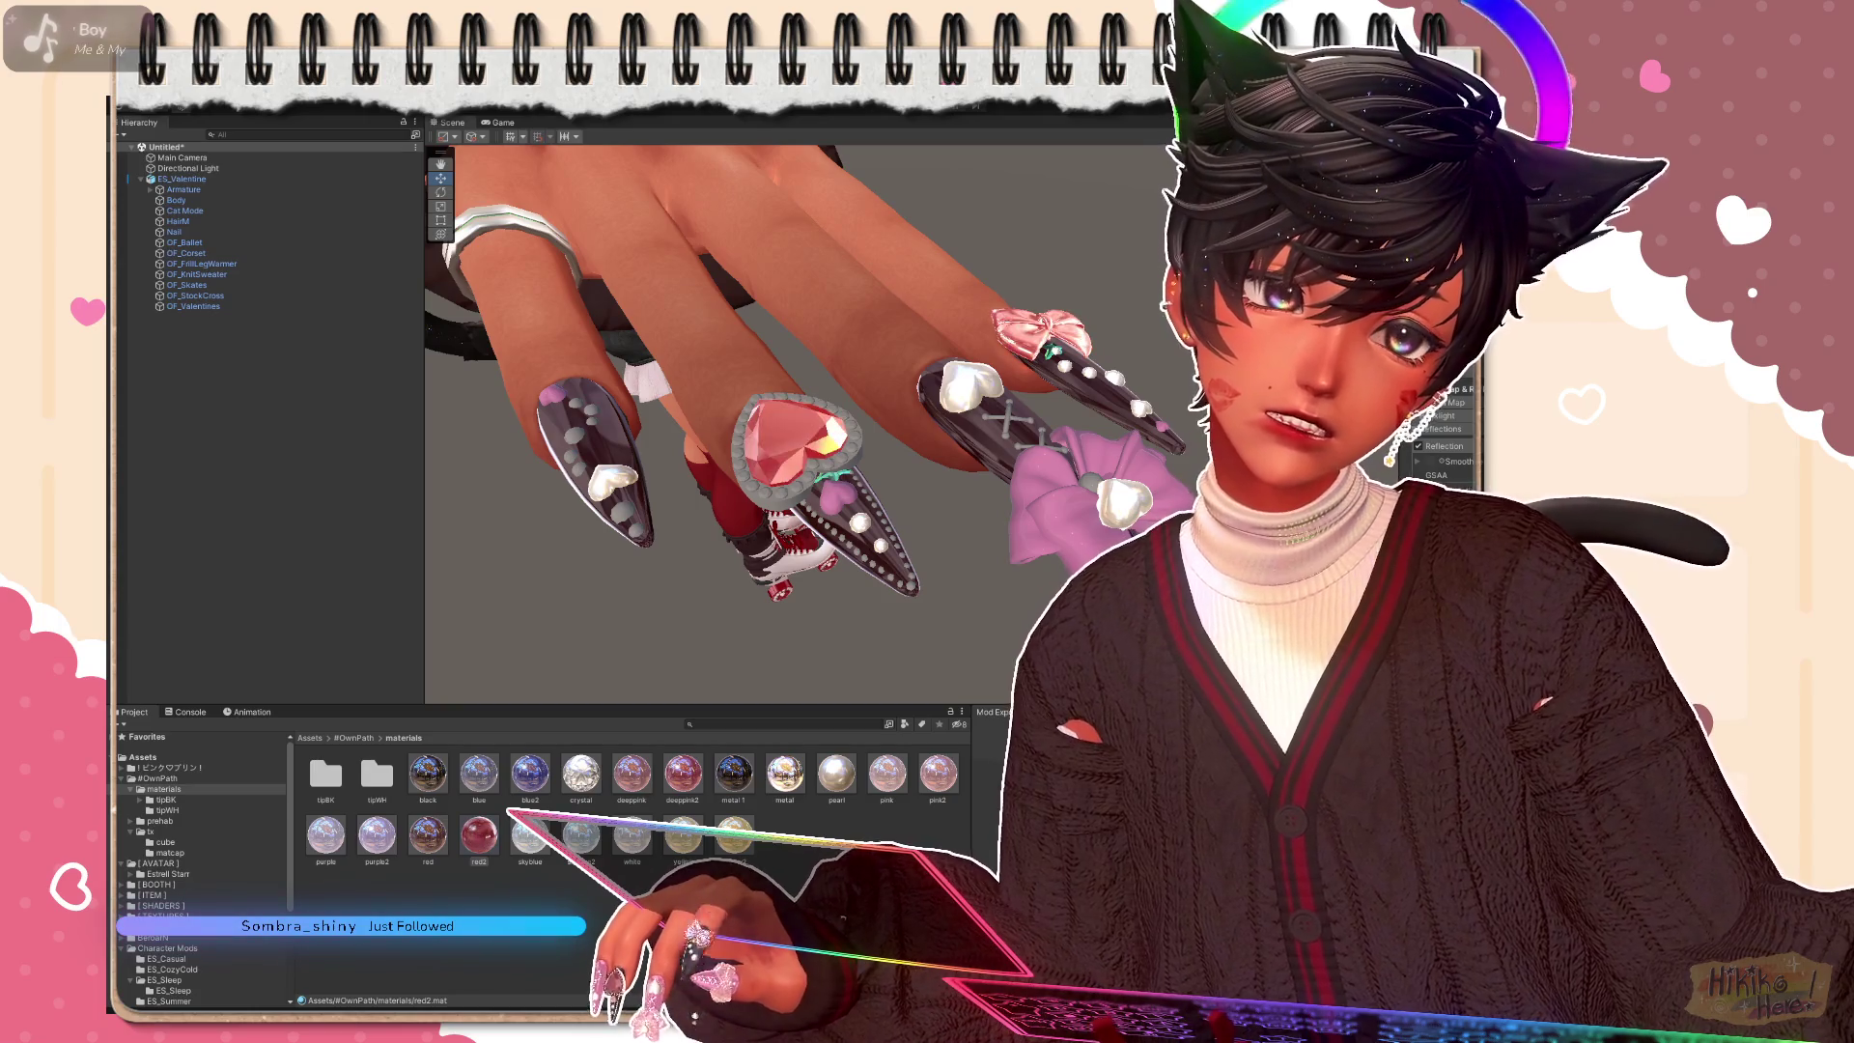
pyautogui.hotkey('ctrl', 'z')
pyautogui.hotkey('ctrl', 'y')
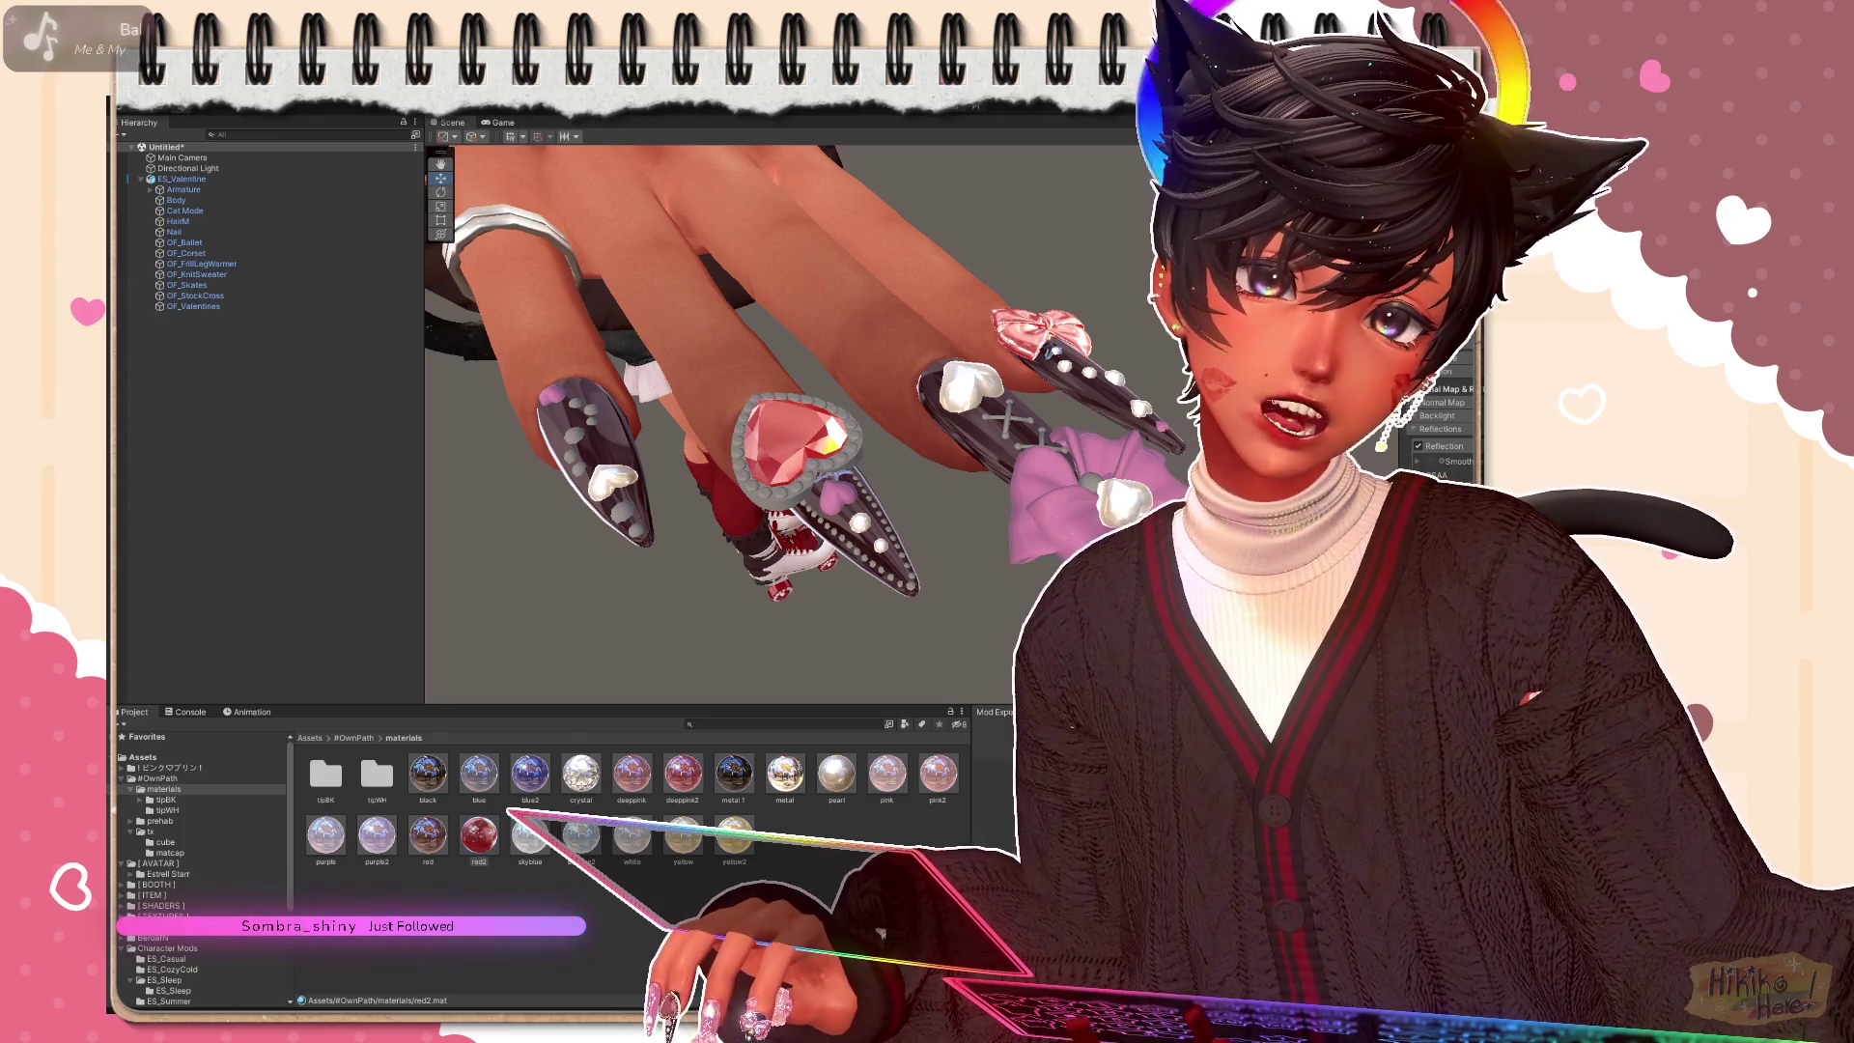
pyautogui.hotkey('ctrl', 'y')
pyautogui.hotkey('ctrl', 'z')
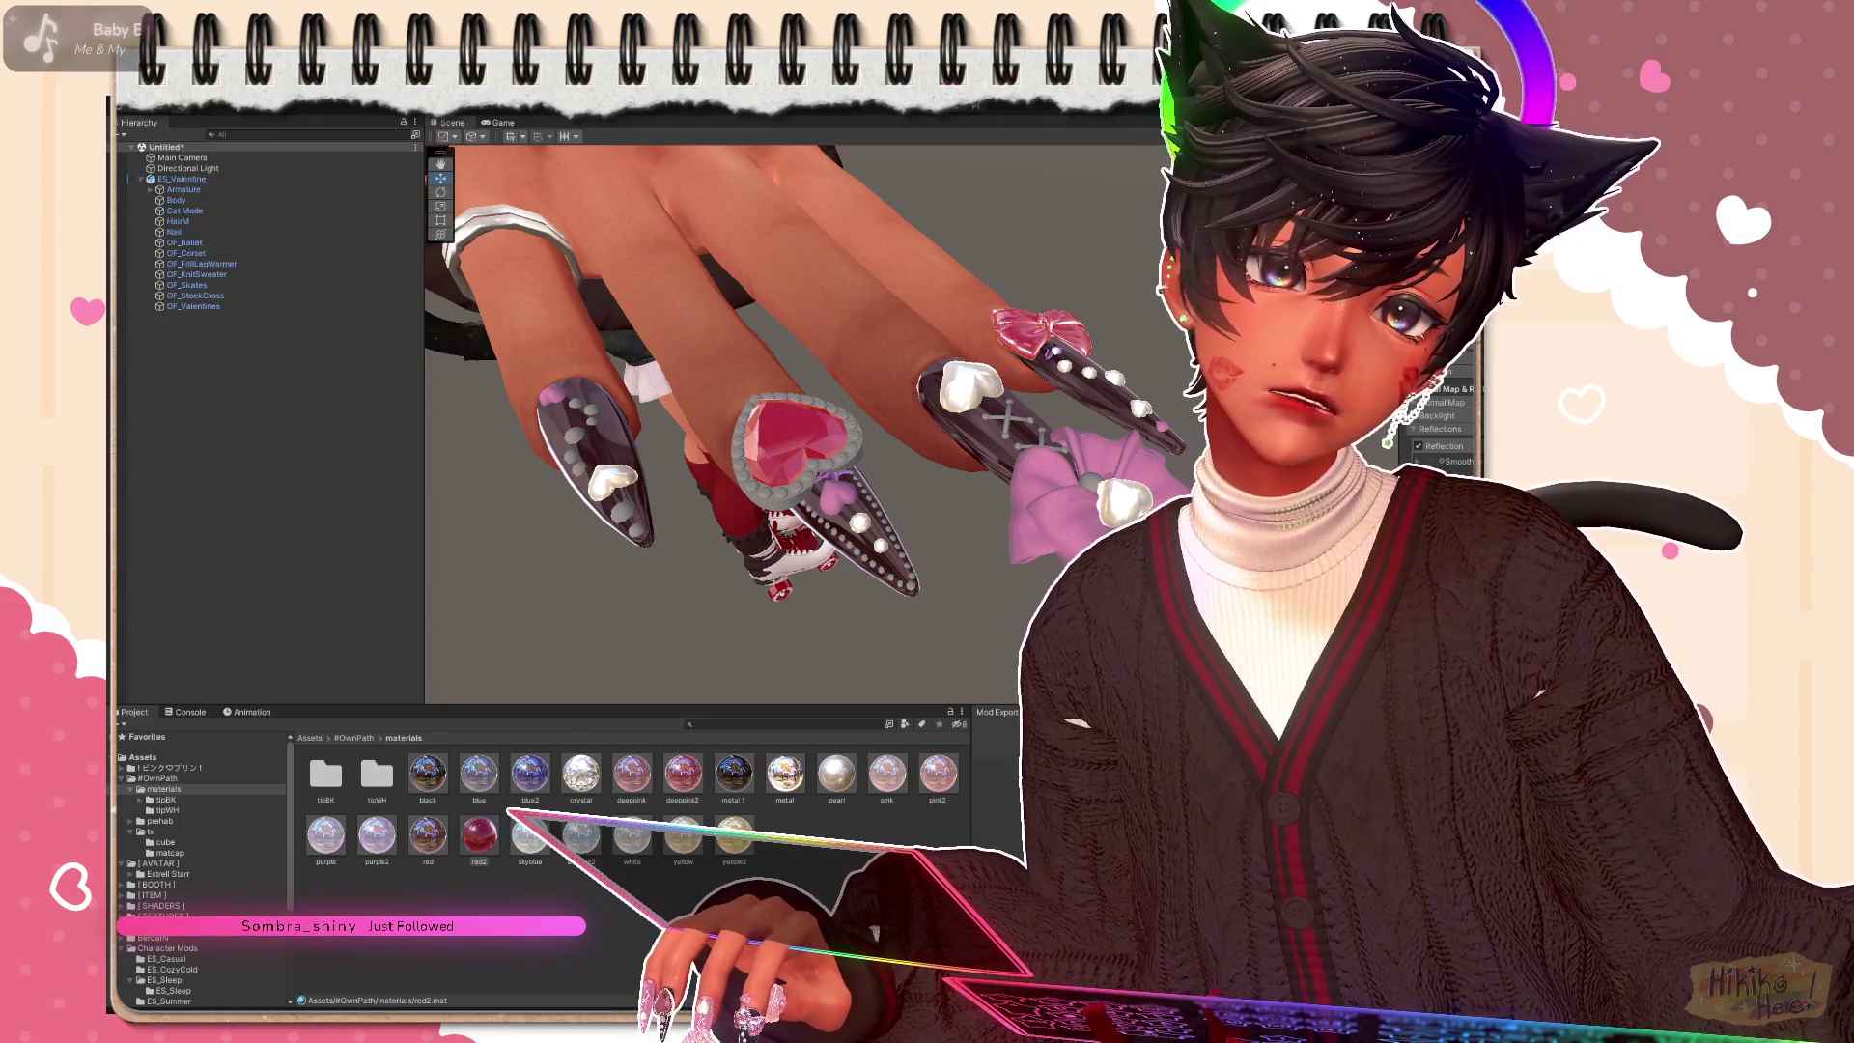
pyautogui.hotkey('ctrl', 'y')
pyautogui.hotkey('ctrl', 'z')
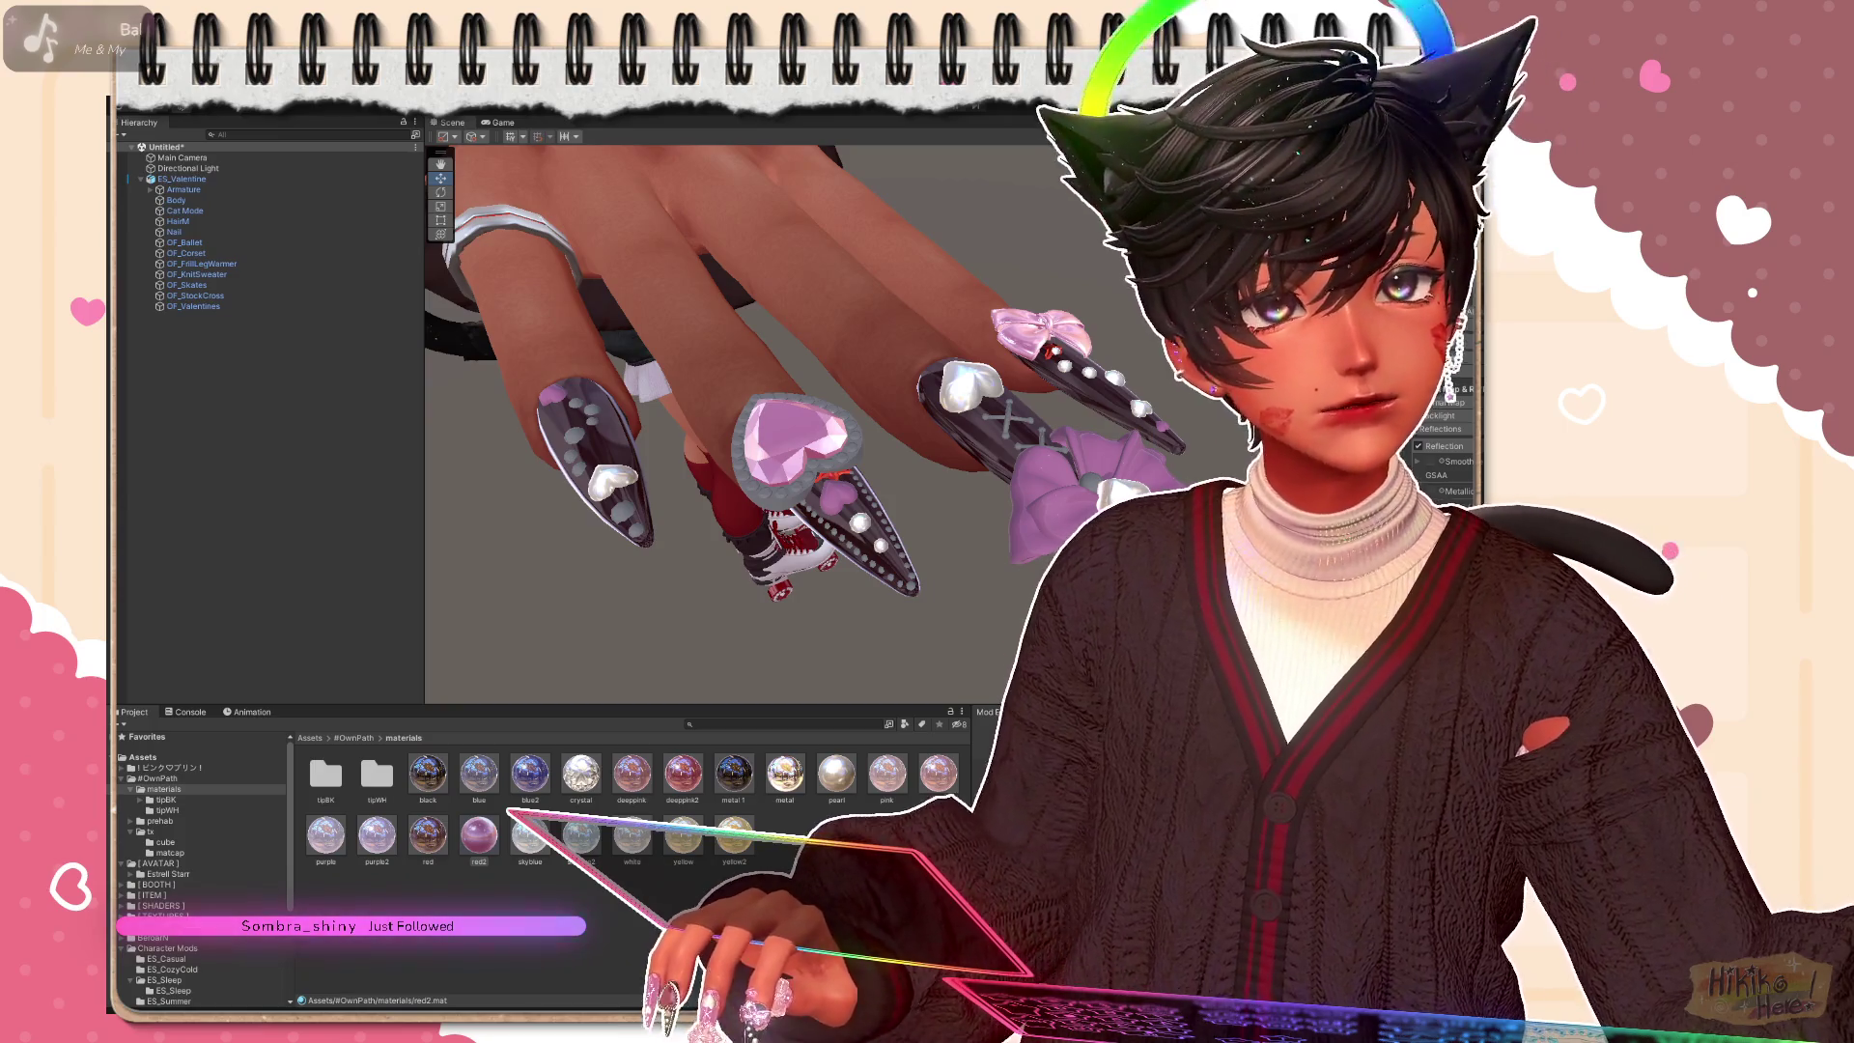
pyautogui.hotkey('ctrl', 'z')
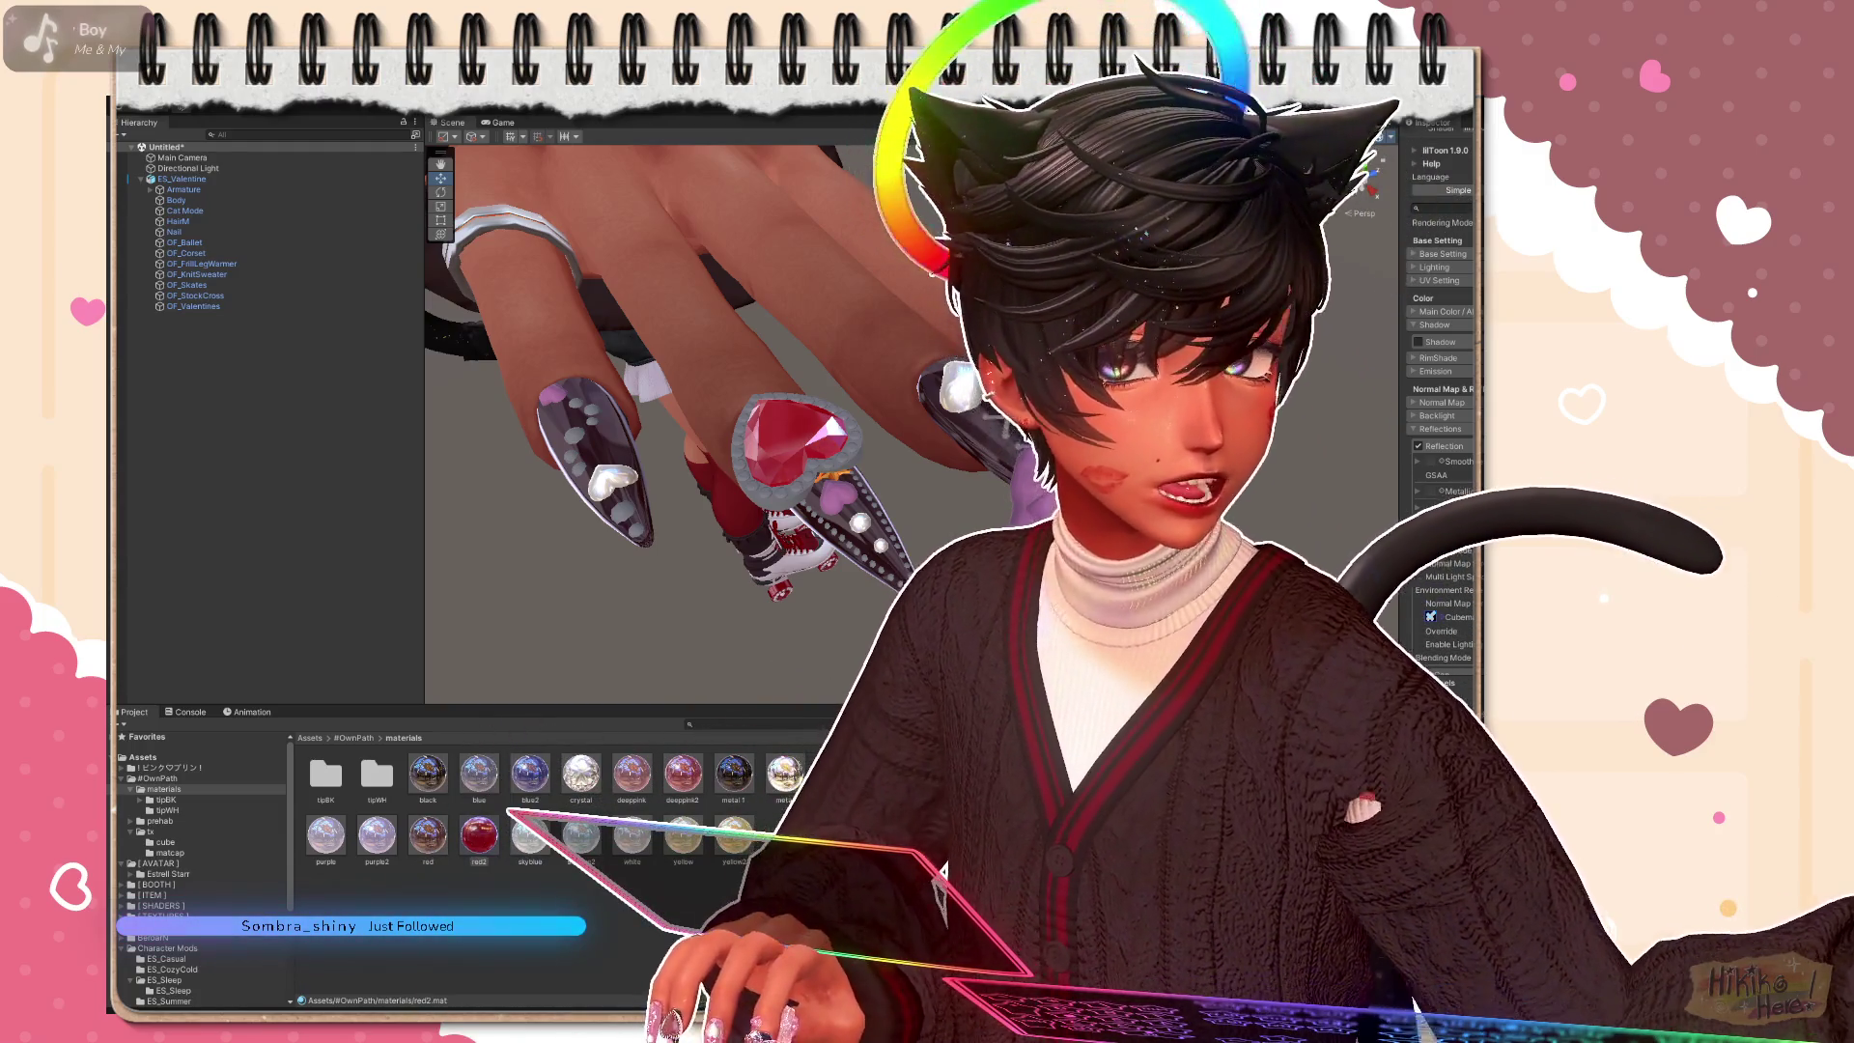
# Step: Pan to the hand and apply the red2 material to the nail's bow
pyautogui.moveTo(676, 387); pyautogui.dragTo(570, 410)
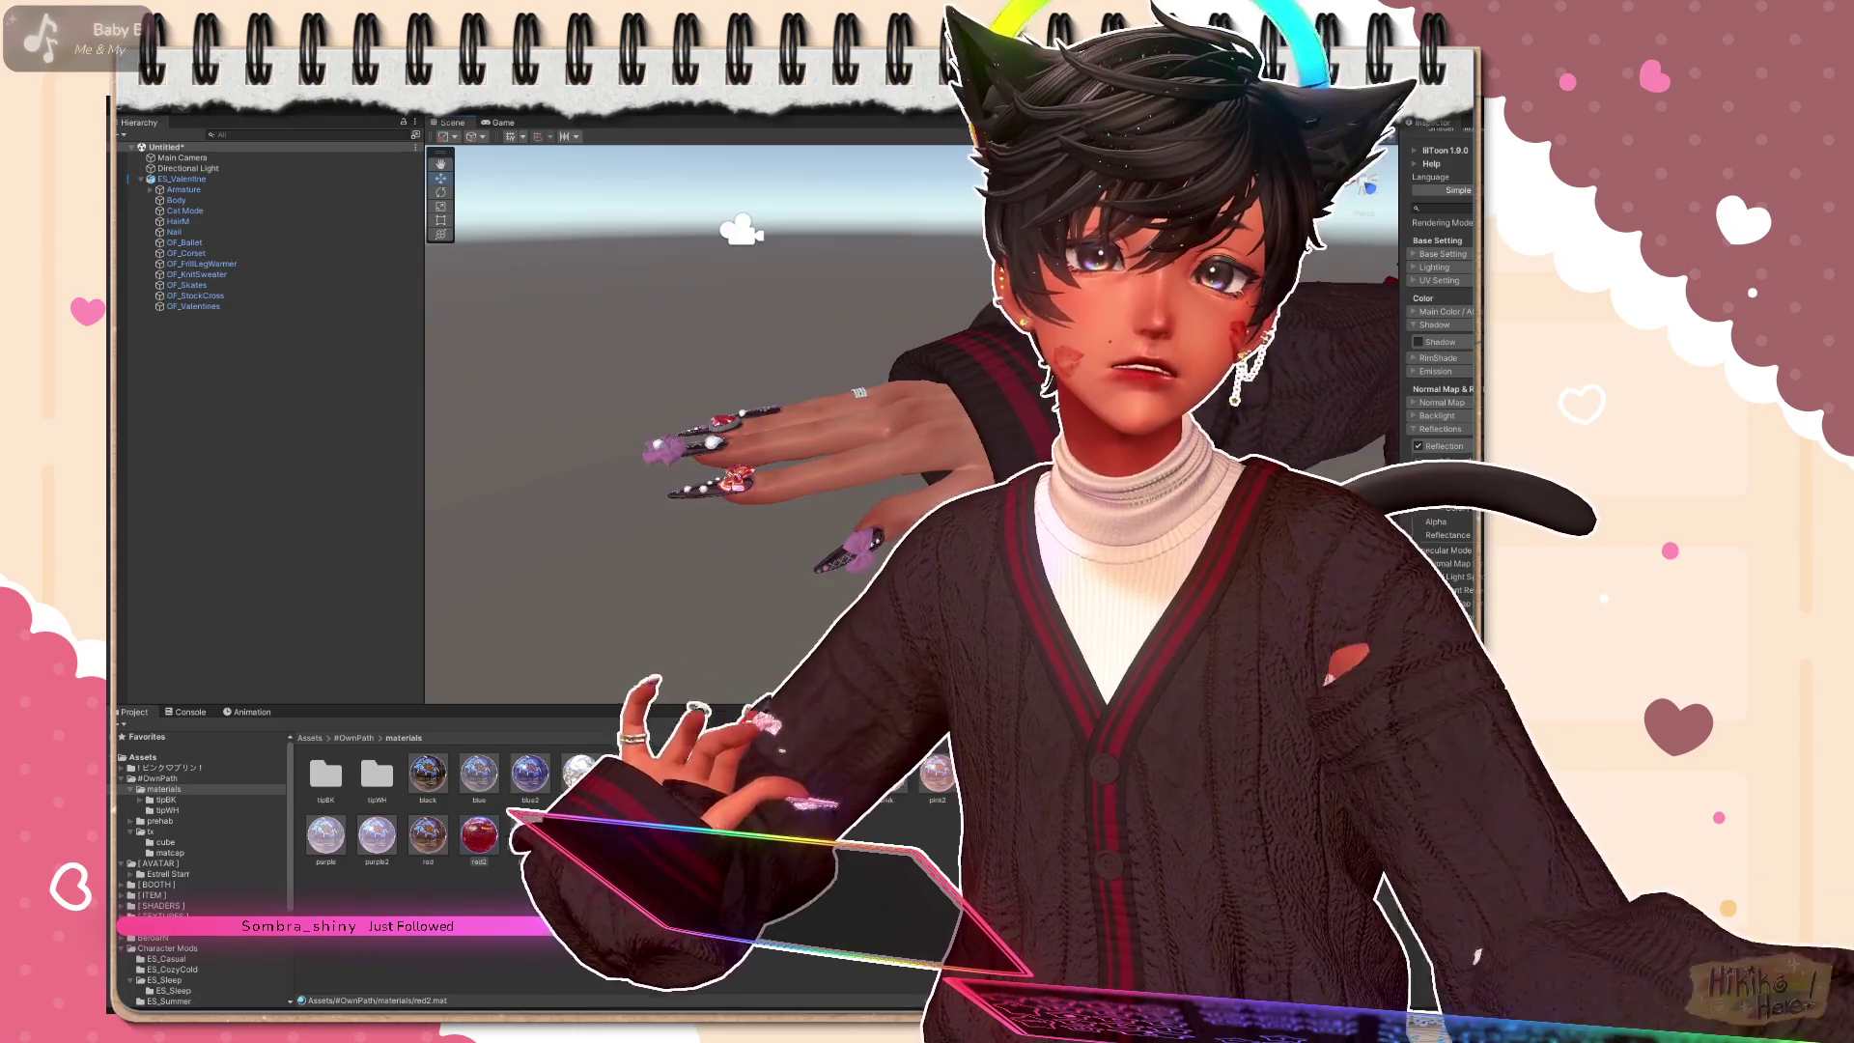
pyautogui.moveTo(874, 567); pyautogui.dragTo(887, 525)
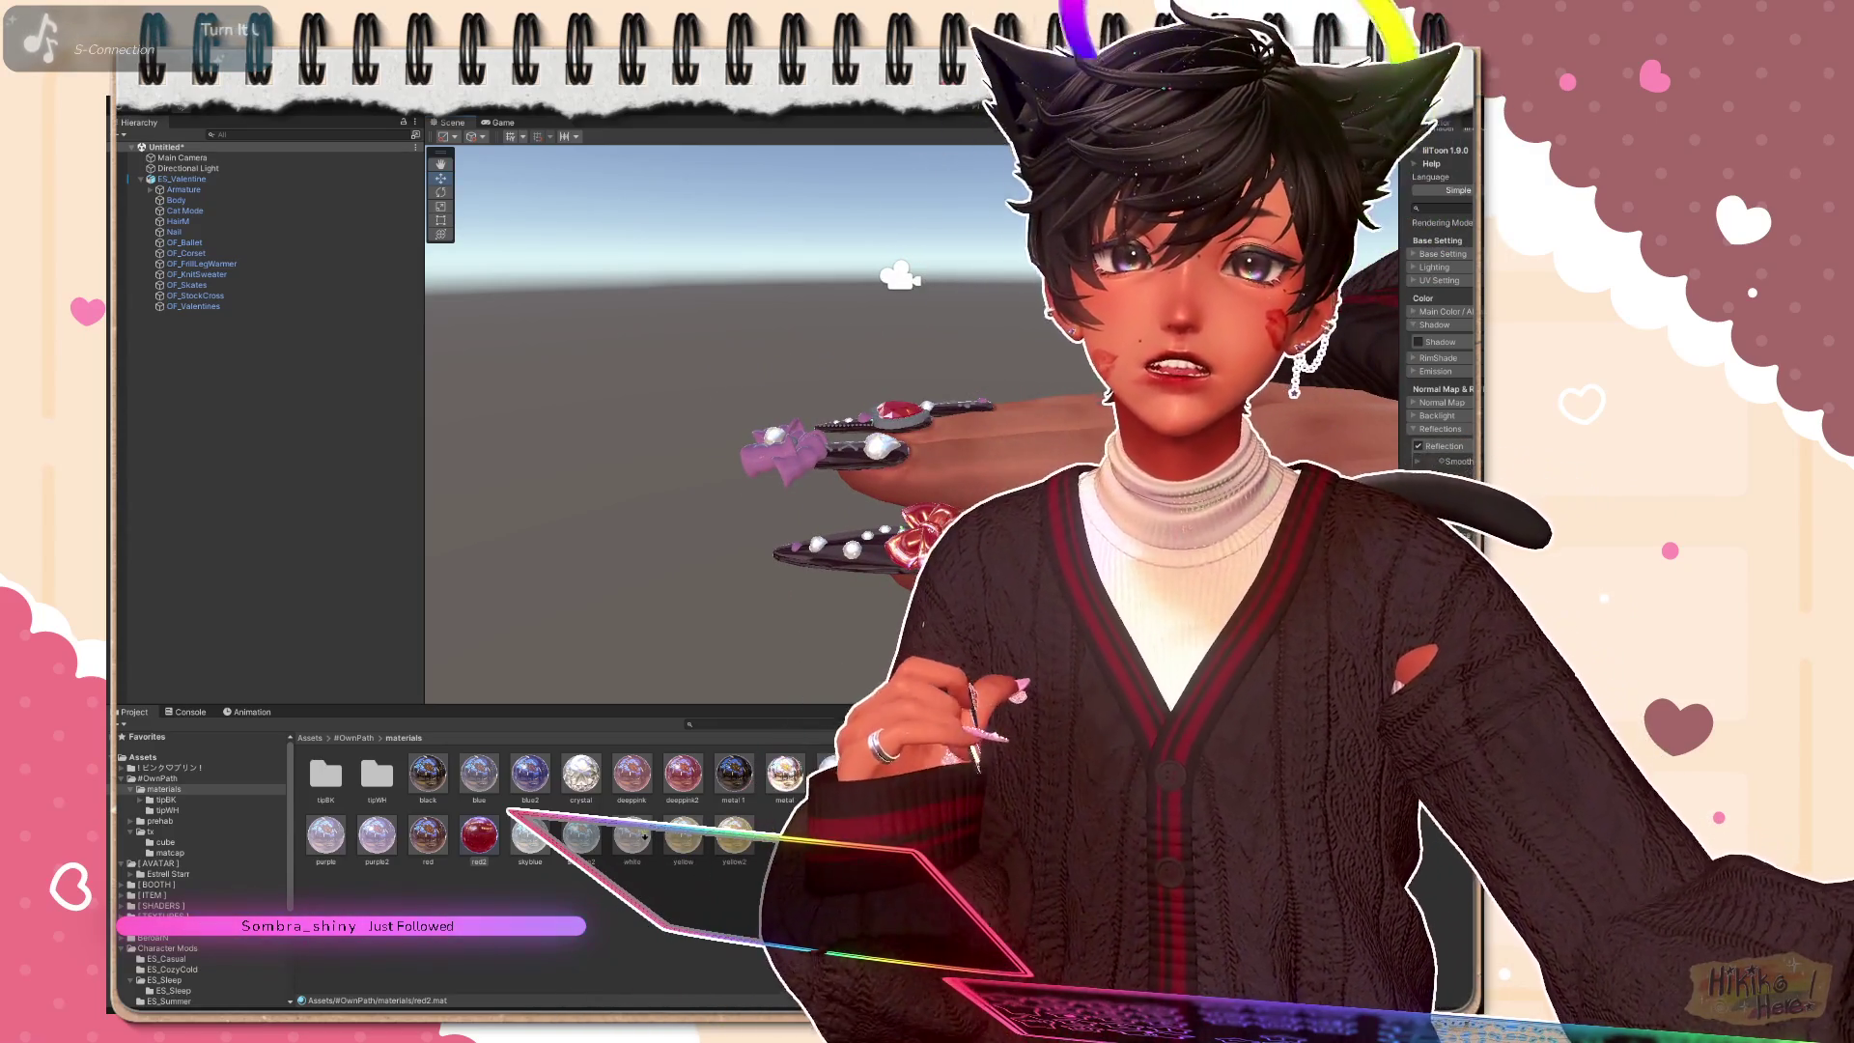
pyautogui.moveTo(745, 470); pyautogui.dragTo(765, 462)
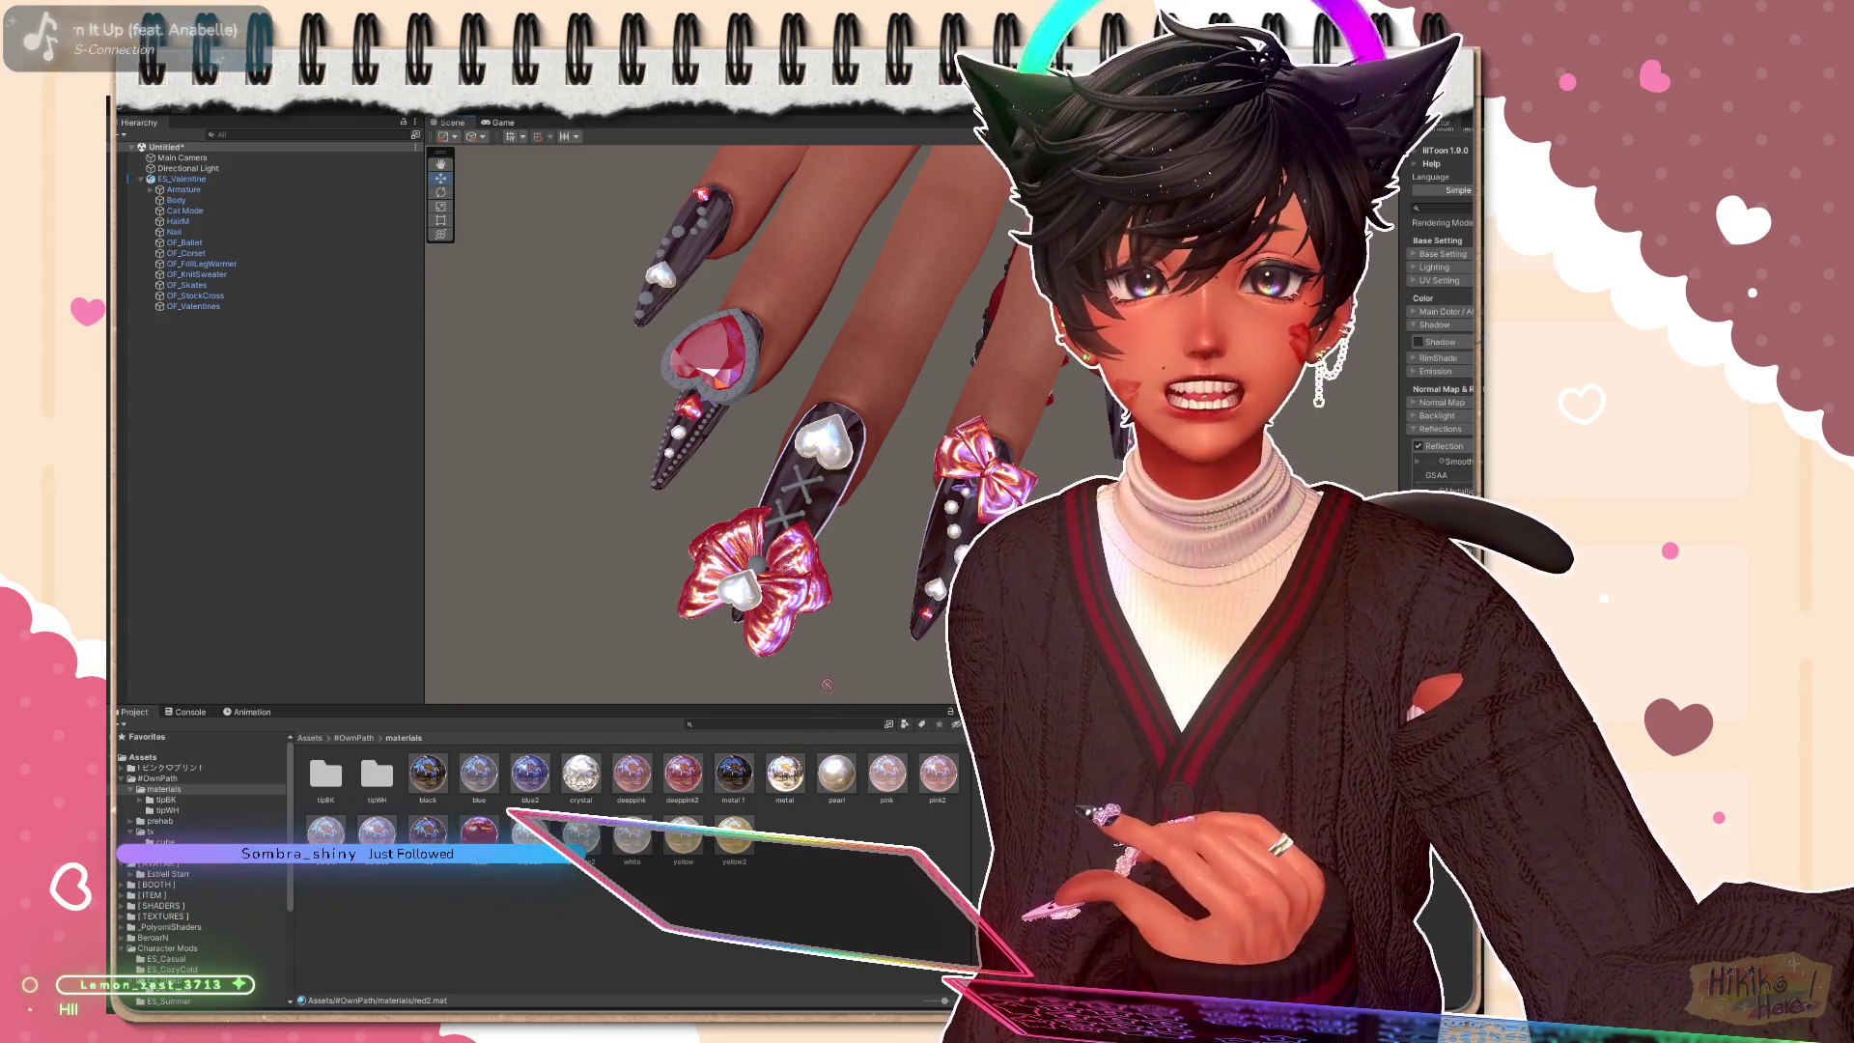
# Step: Add a rhinestone material to the heart rim and bow centre, reverting to the darker version
pyautogui.moveTo(827, 685)
pyautogui.mouseDown()
pyautogui.moveTo(788, 791)
pyautogui.moveTo(758, 565)
pyautogui.mouseUp()
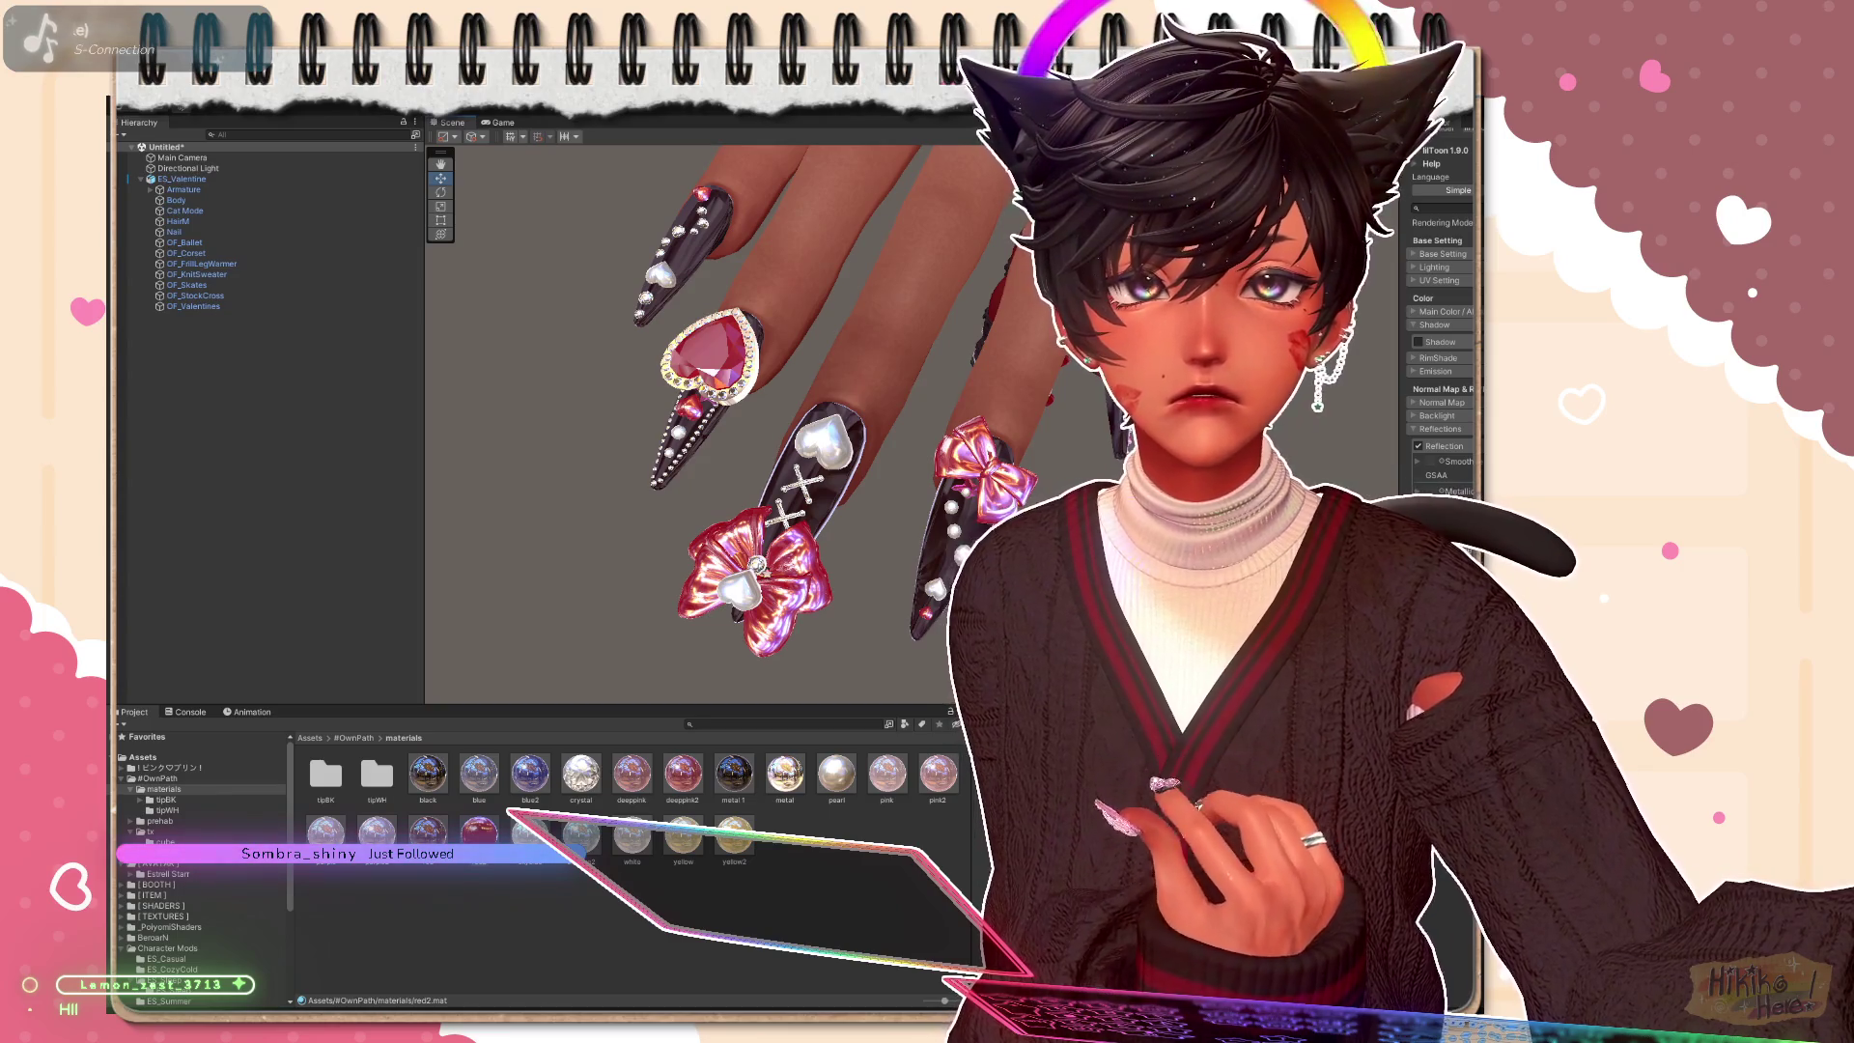
pyautogui.hotkey('ctrl', 'z')
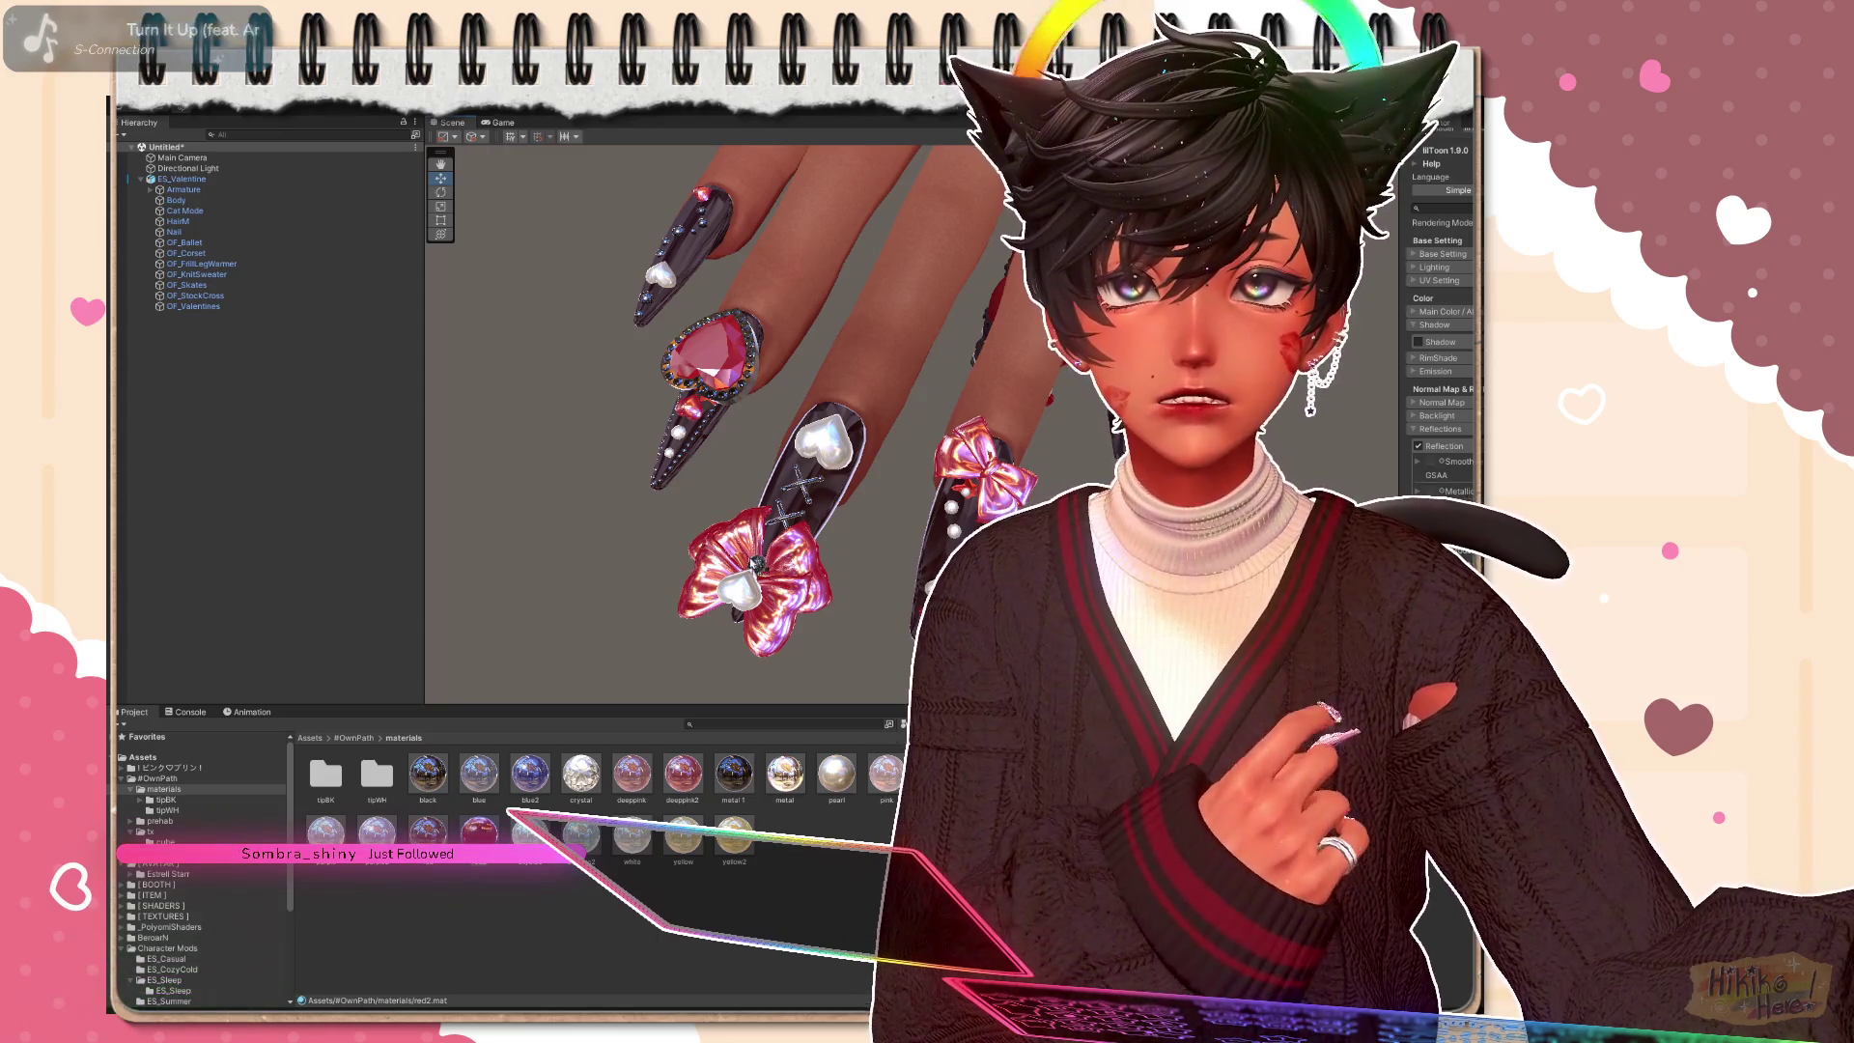
pyautogui.moveTo(1063, 502)
pyautogui.mouseDown()
pyautogui.moveTo(976, 416)
pyautogui.moveTo(1004, 435)
pyautogui.moveTo(1002, 542)
pyautogui.moveTo(1053, 473)
pyautogui.mouseUp()
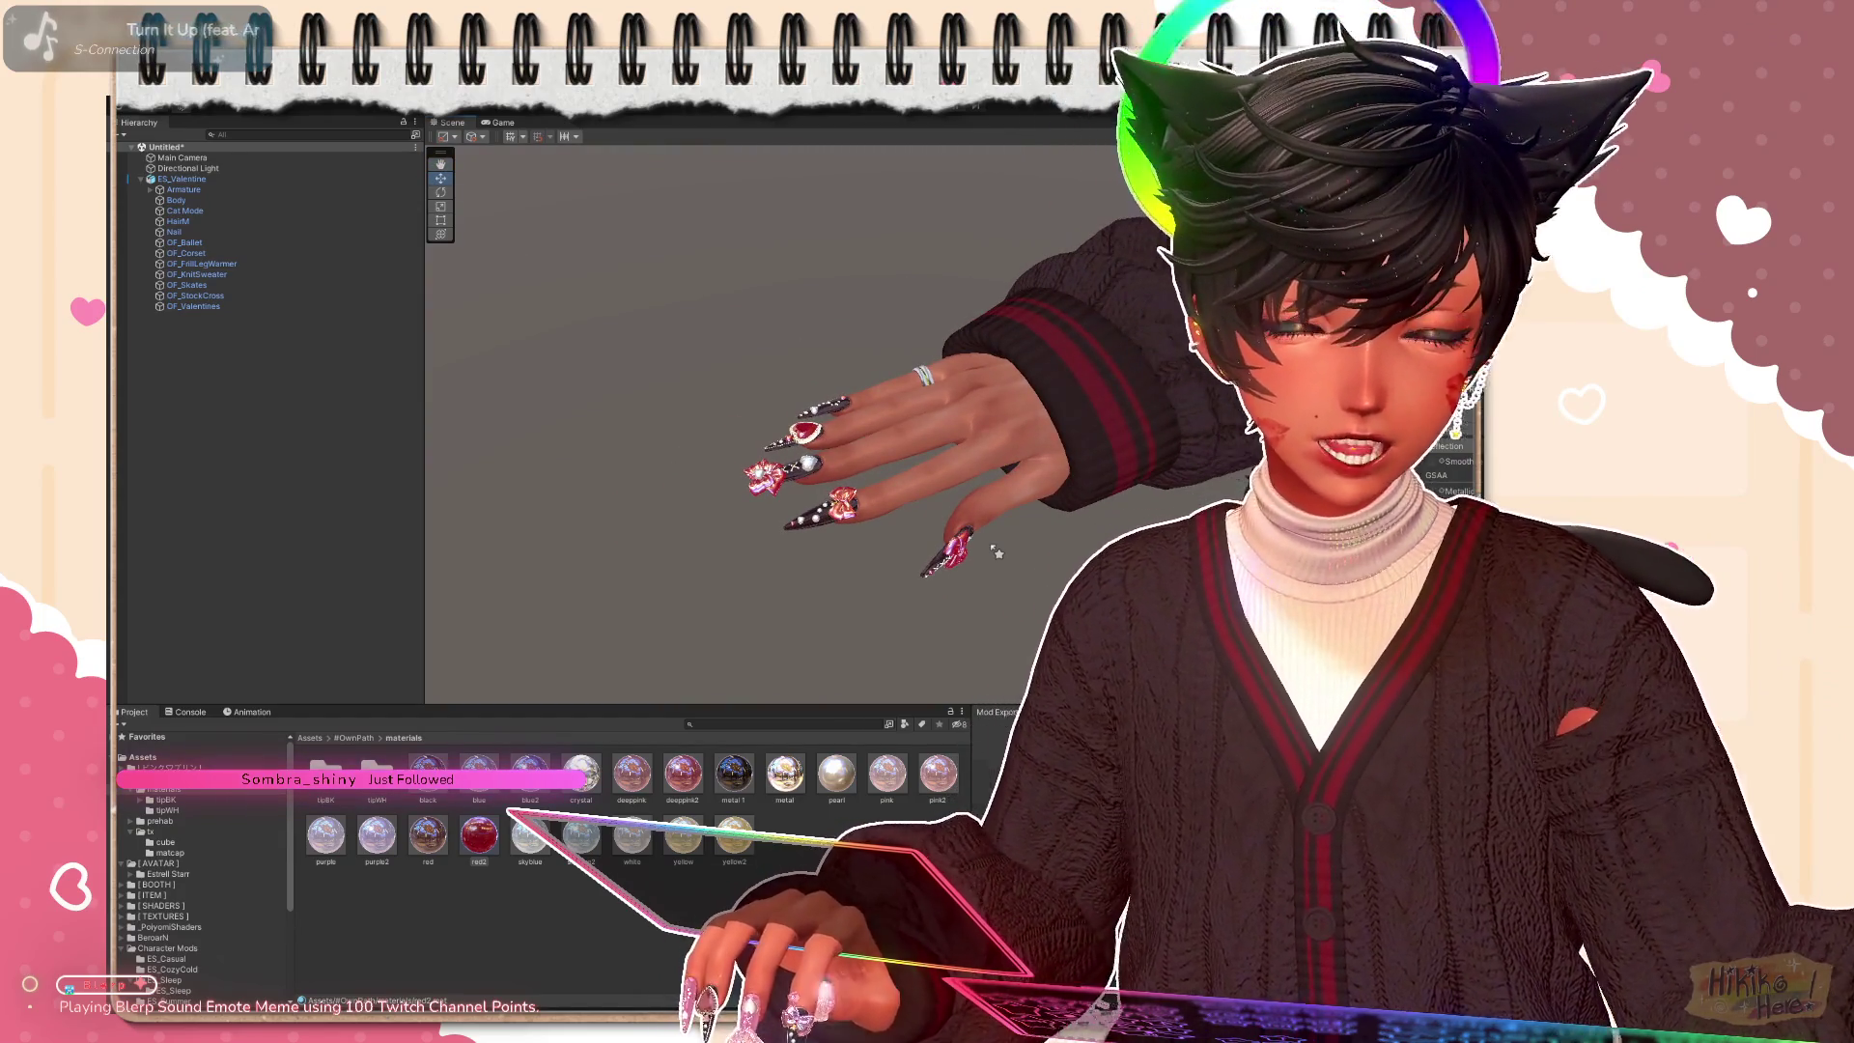
pyautogui.press('alt')
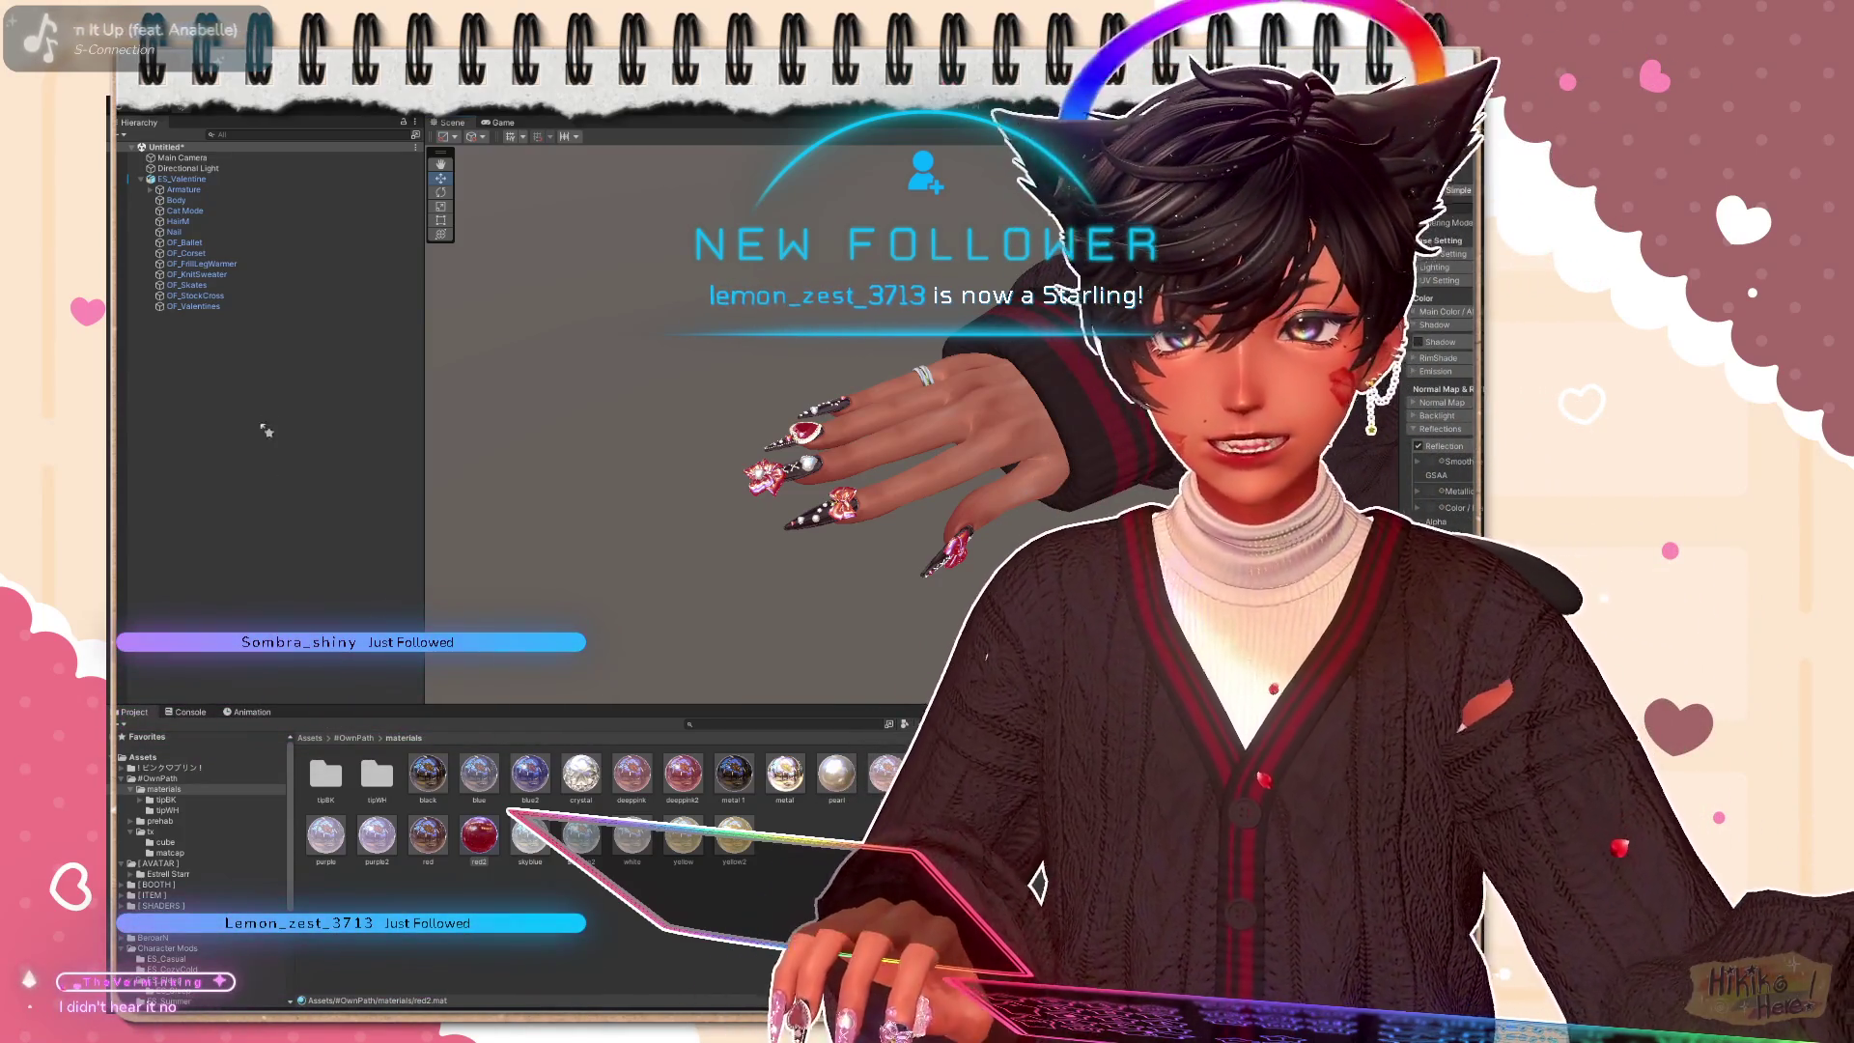
# Step: Drag ES_Valentine from the Hierarchy into the Estrell Starr folder to save it as a prefab
pyautogui.click(182, 179)
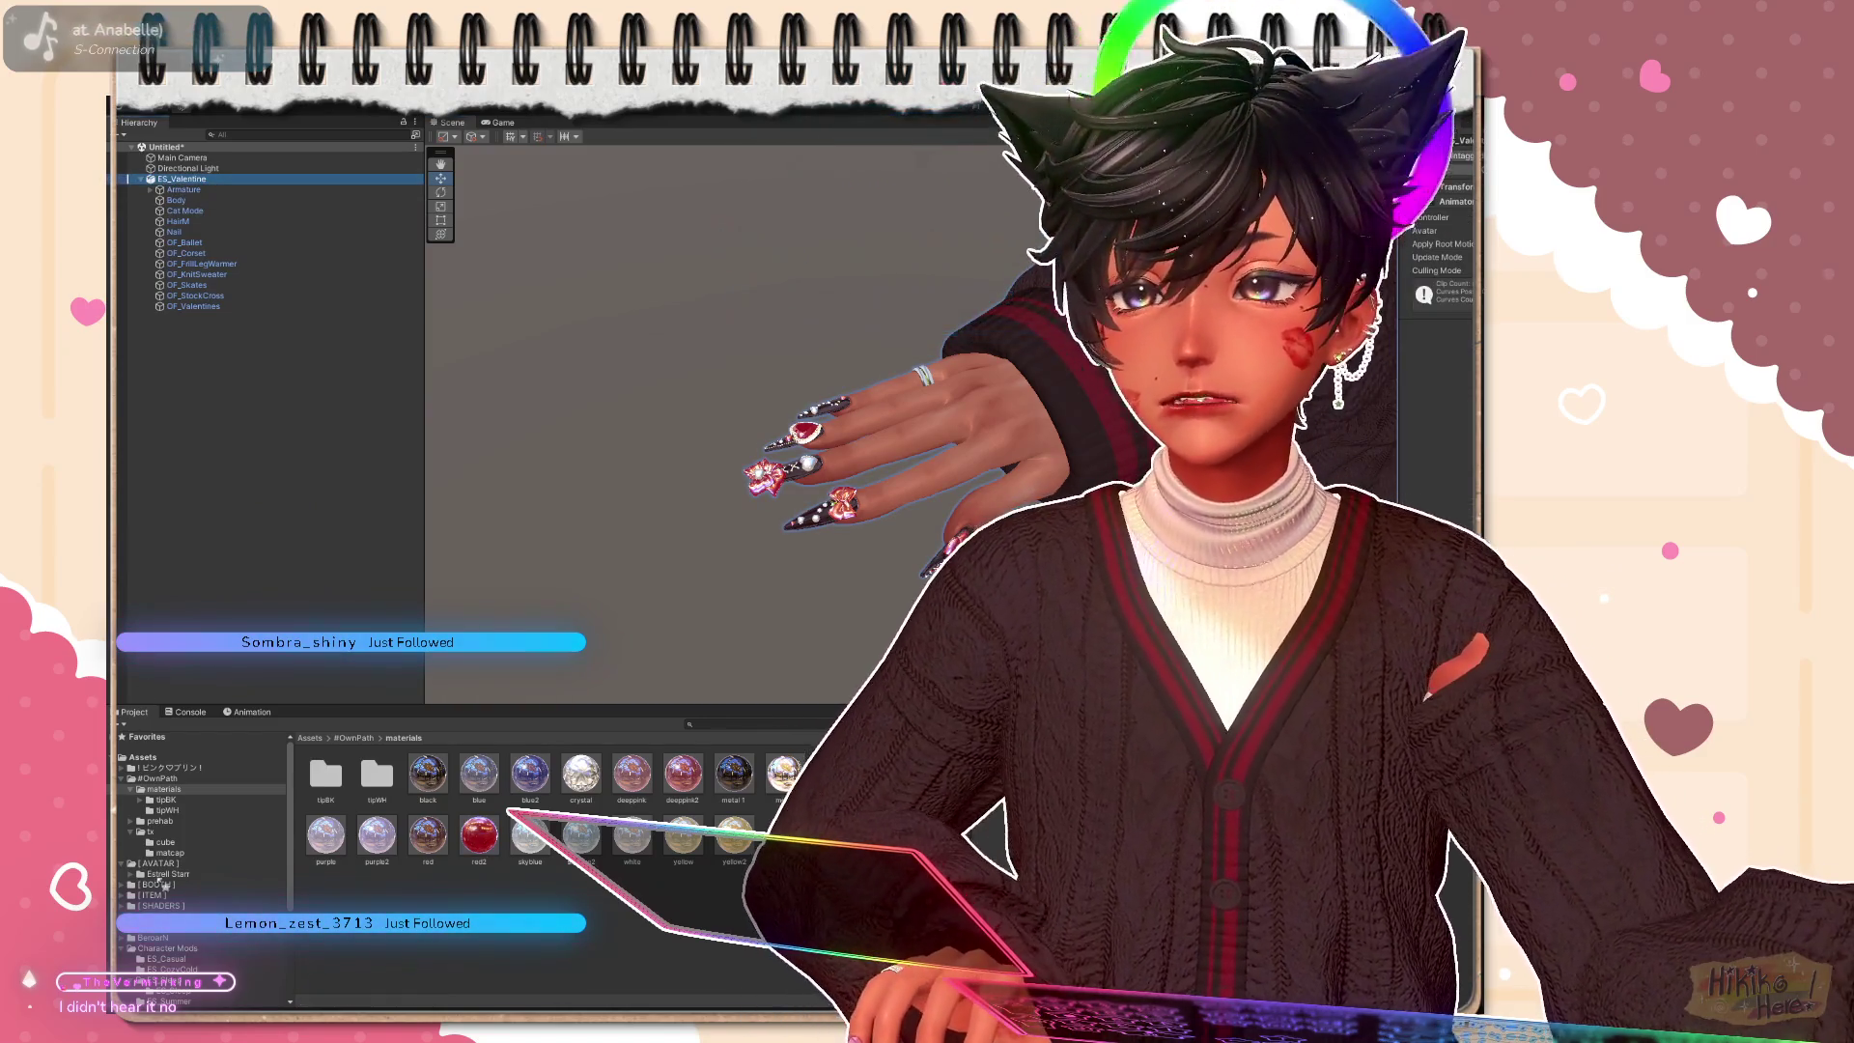
pyautogui.click(170, 874)
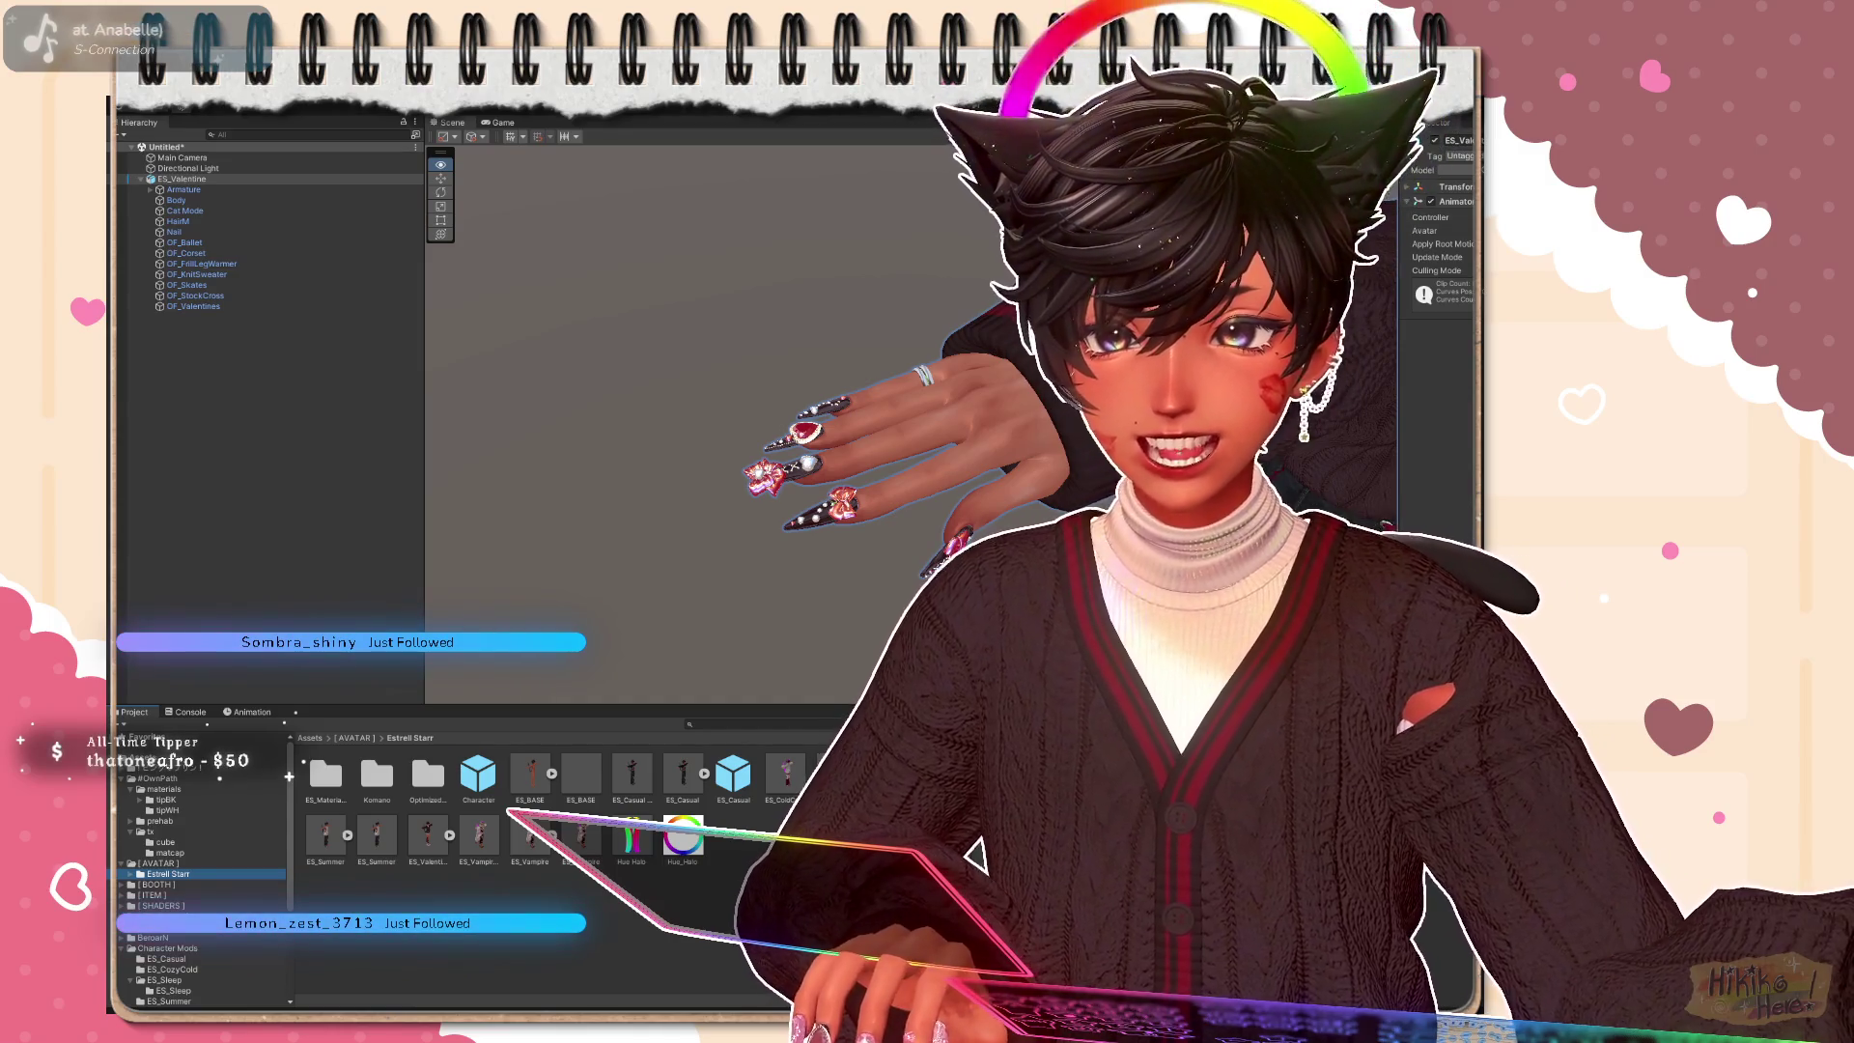
pyautogui.click(150, 423)
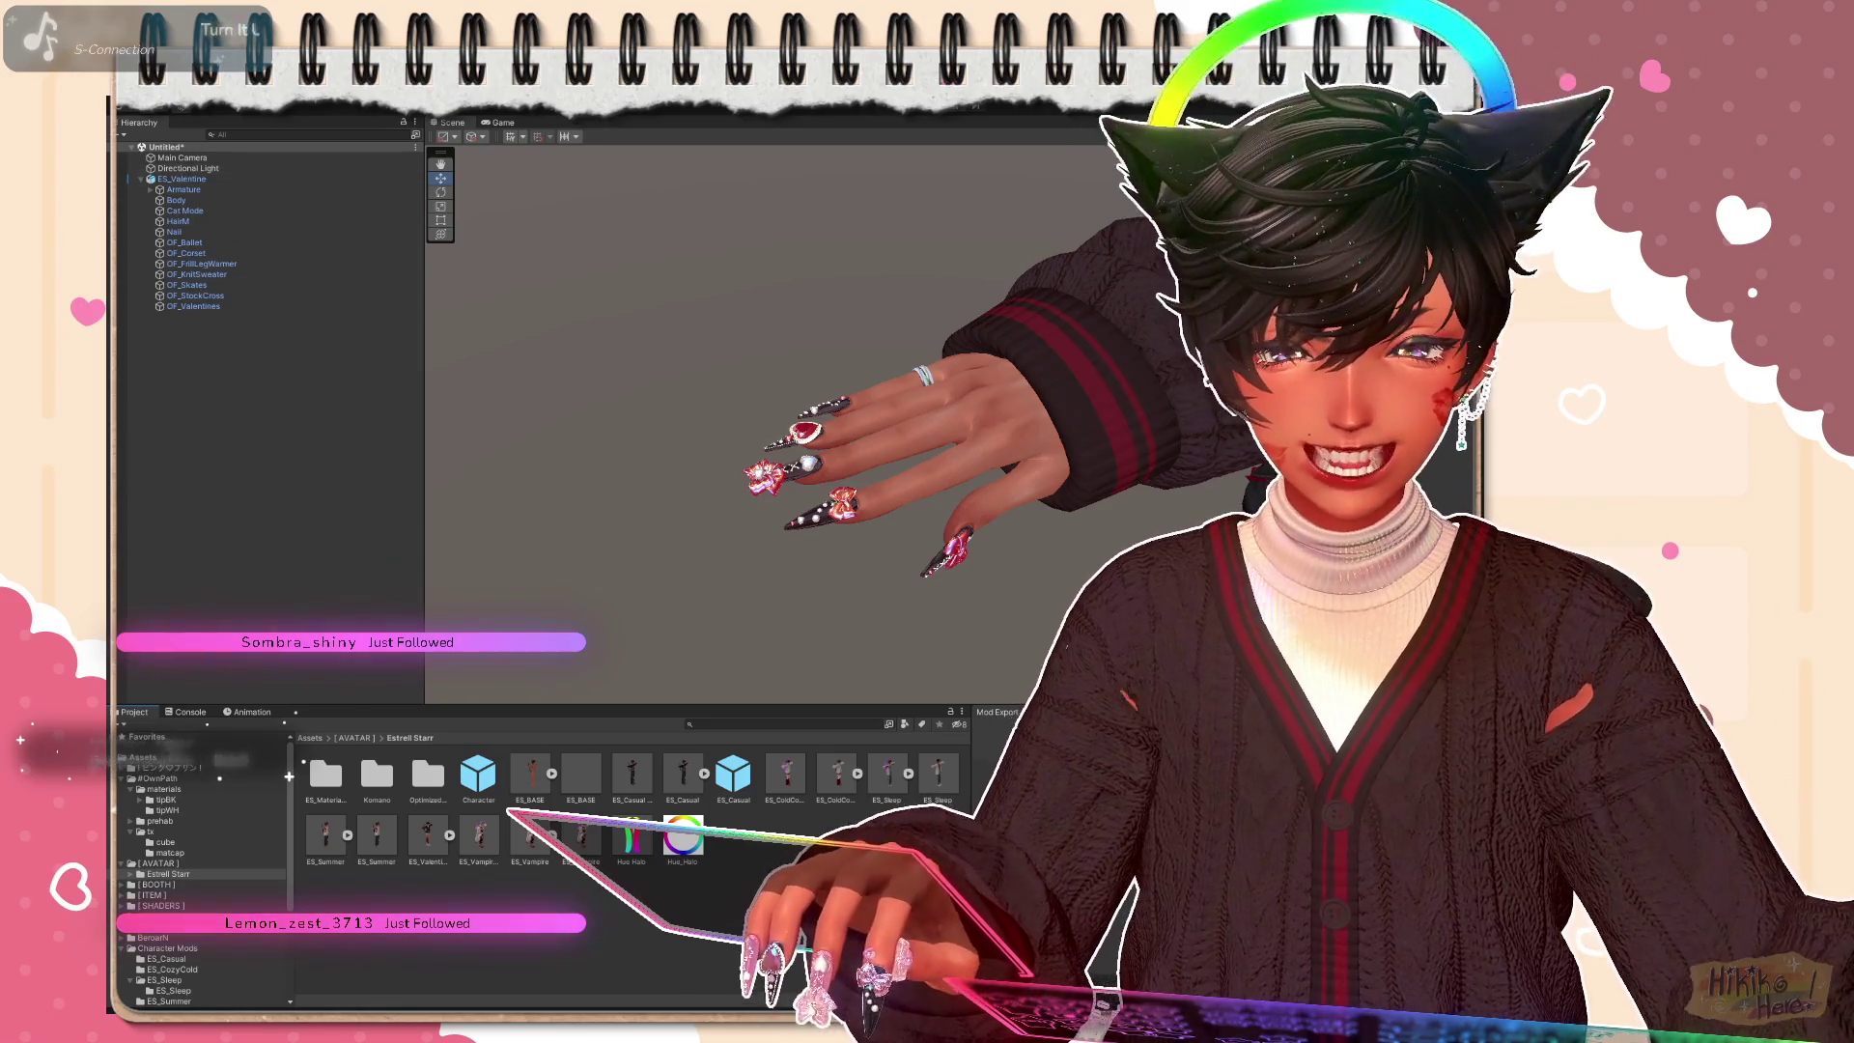
pyautogui.click(181, 179)
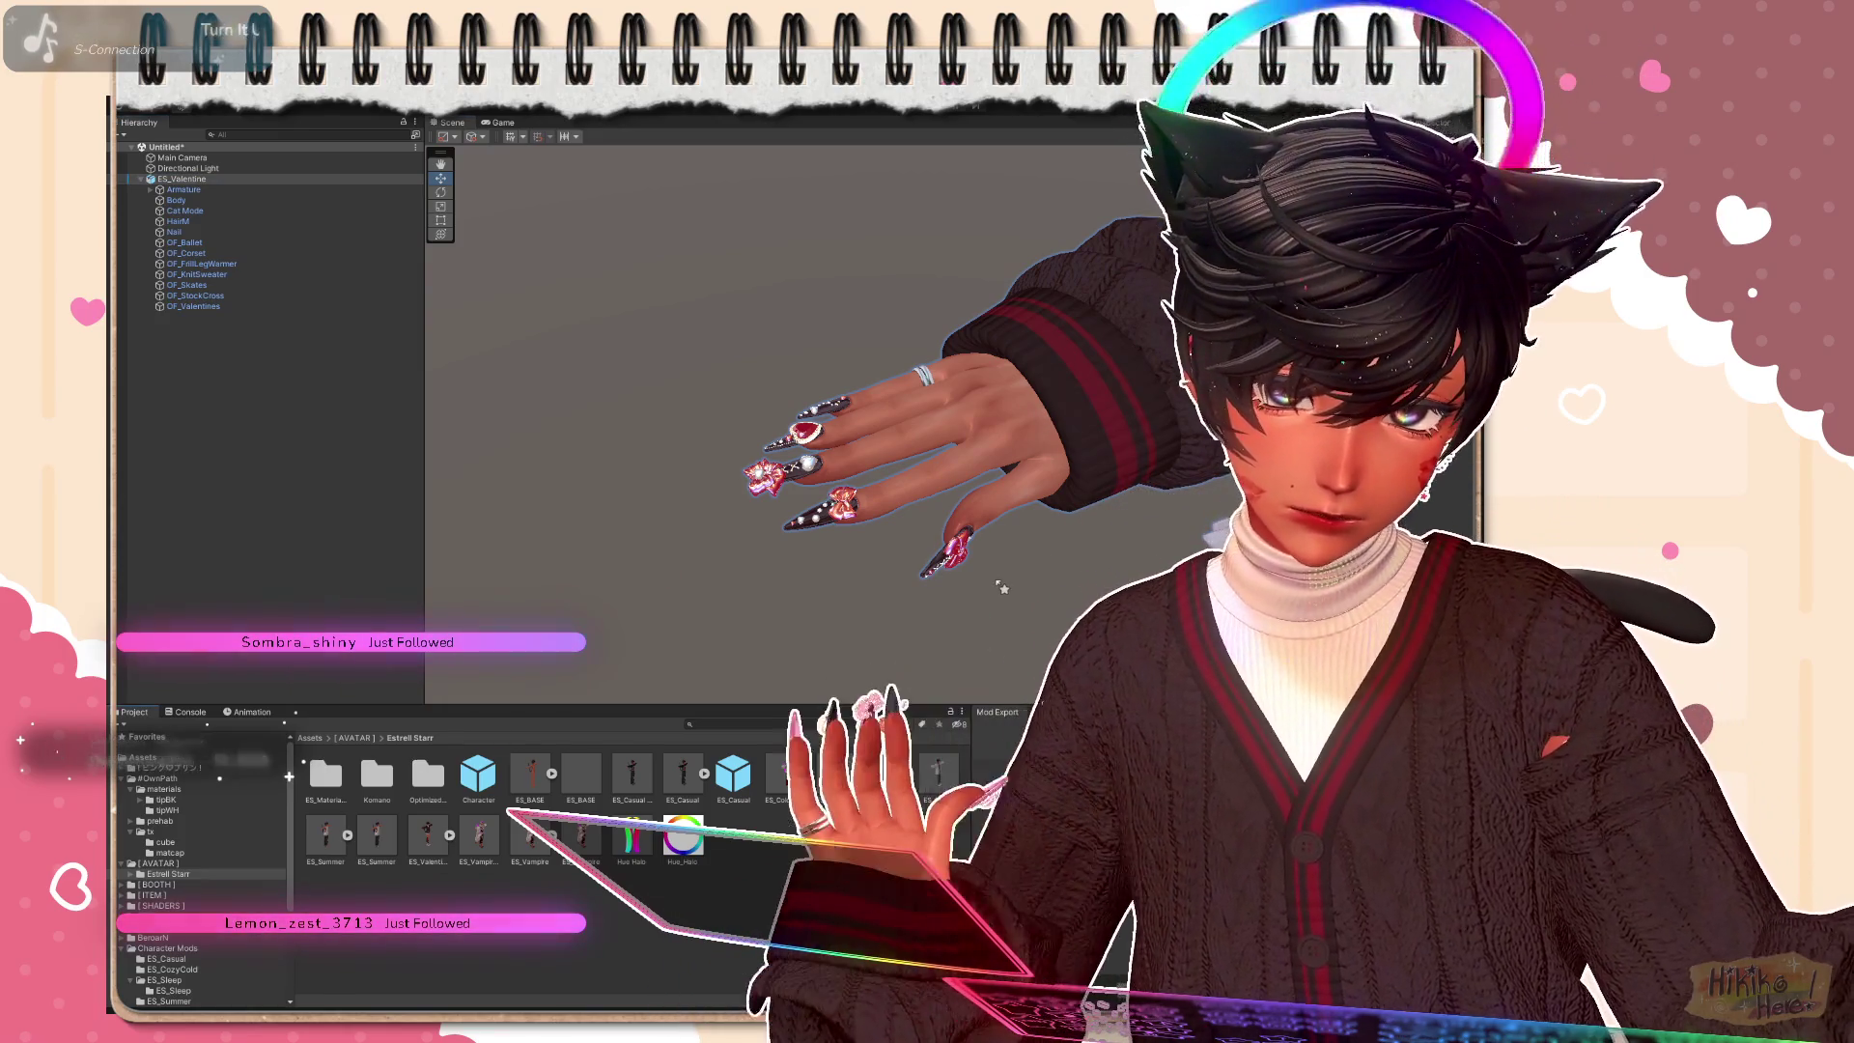
pyautogui.moveTo(944, 585); pyautogui.dragTo(541, 956)
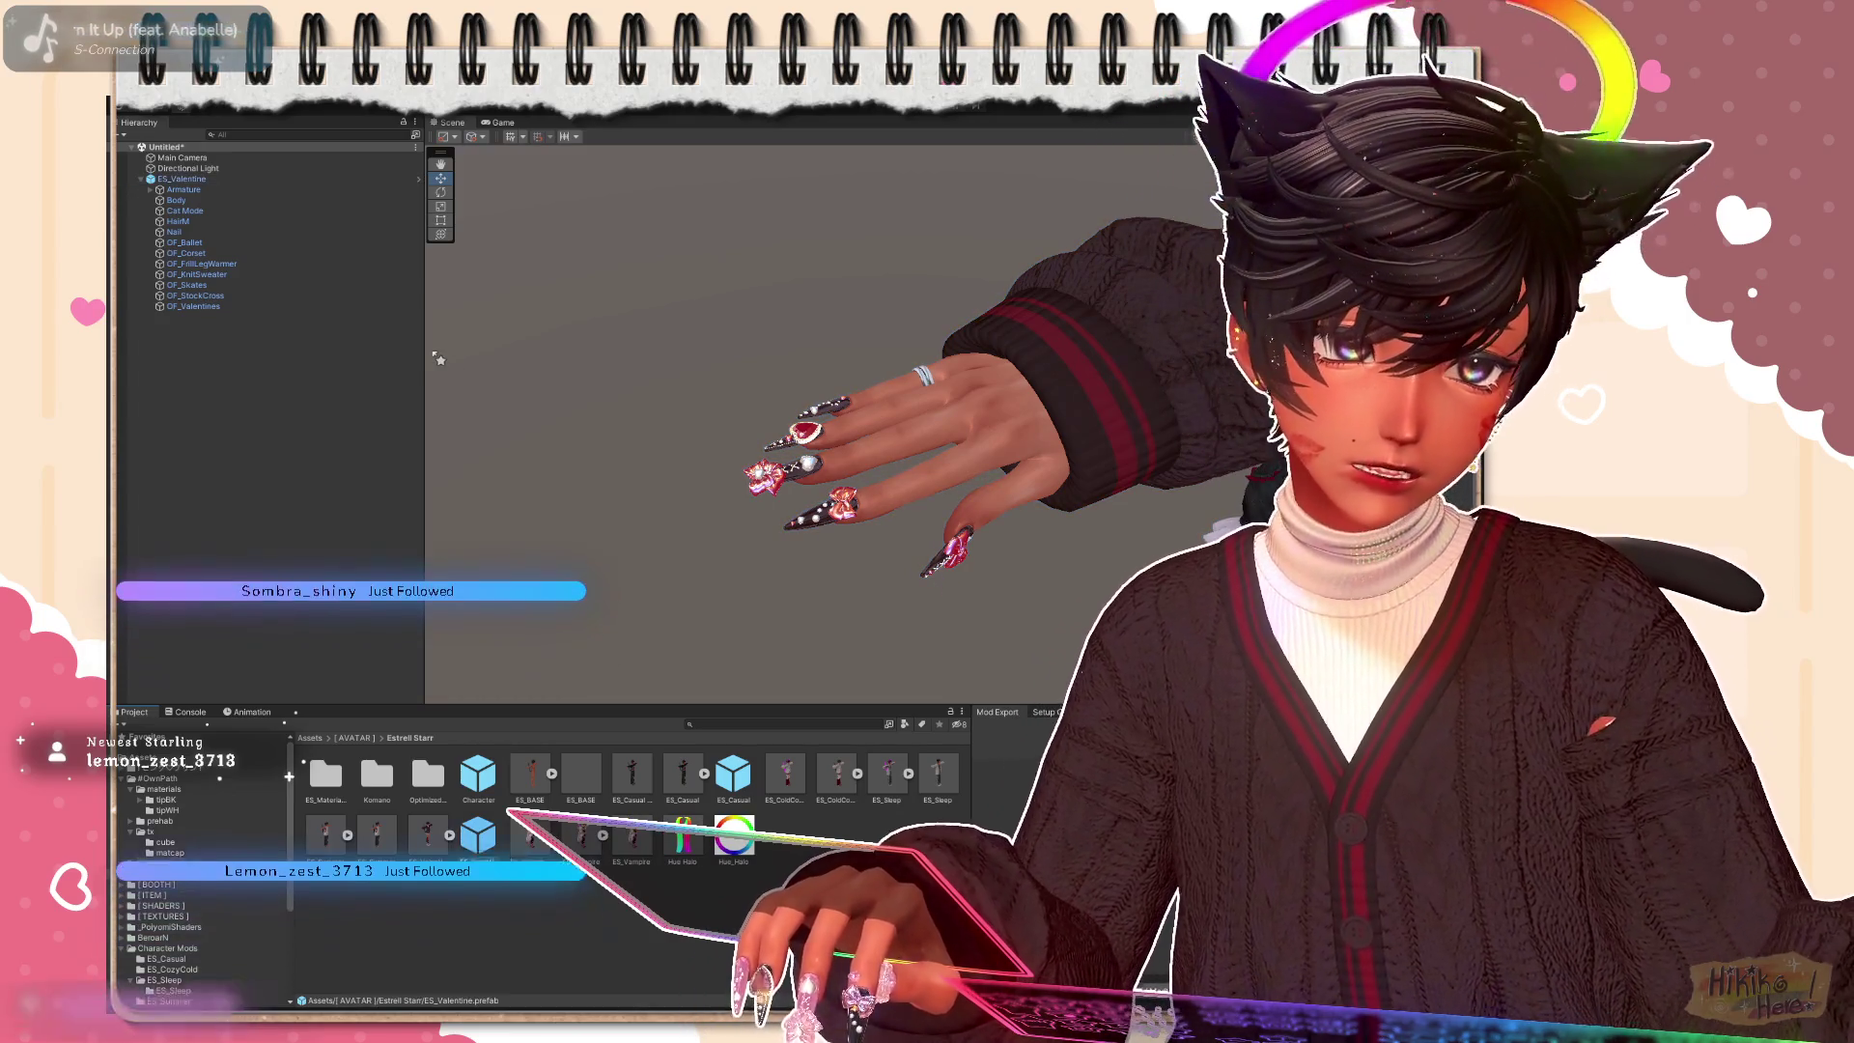
# Step: Hide the OF_Skates and OF_Corset pieces on the avatar
pyautogui.click(188, 285)
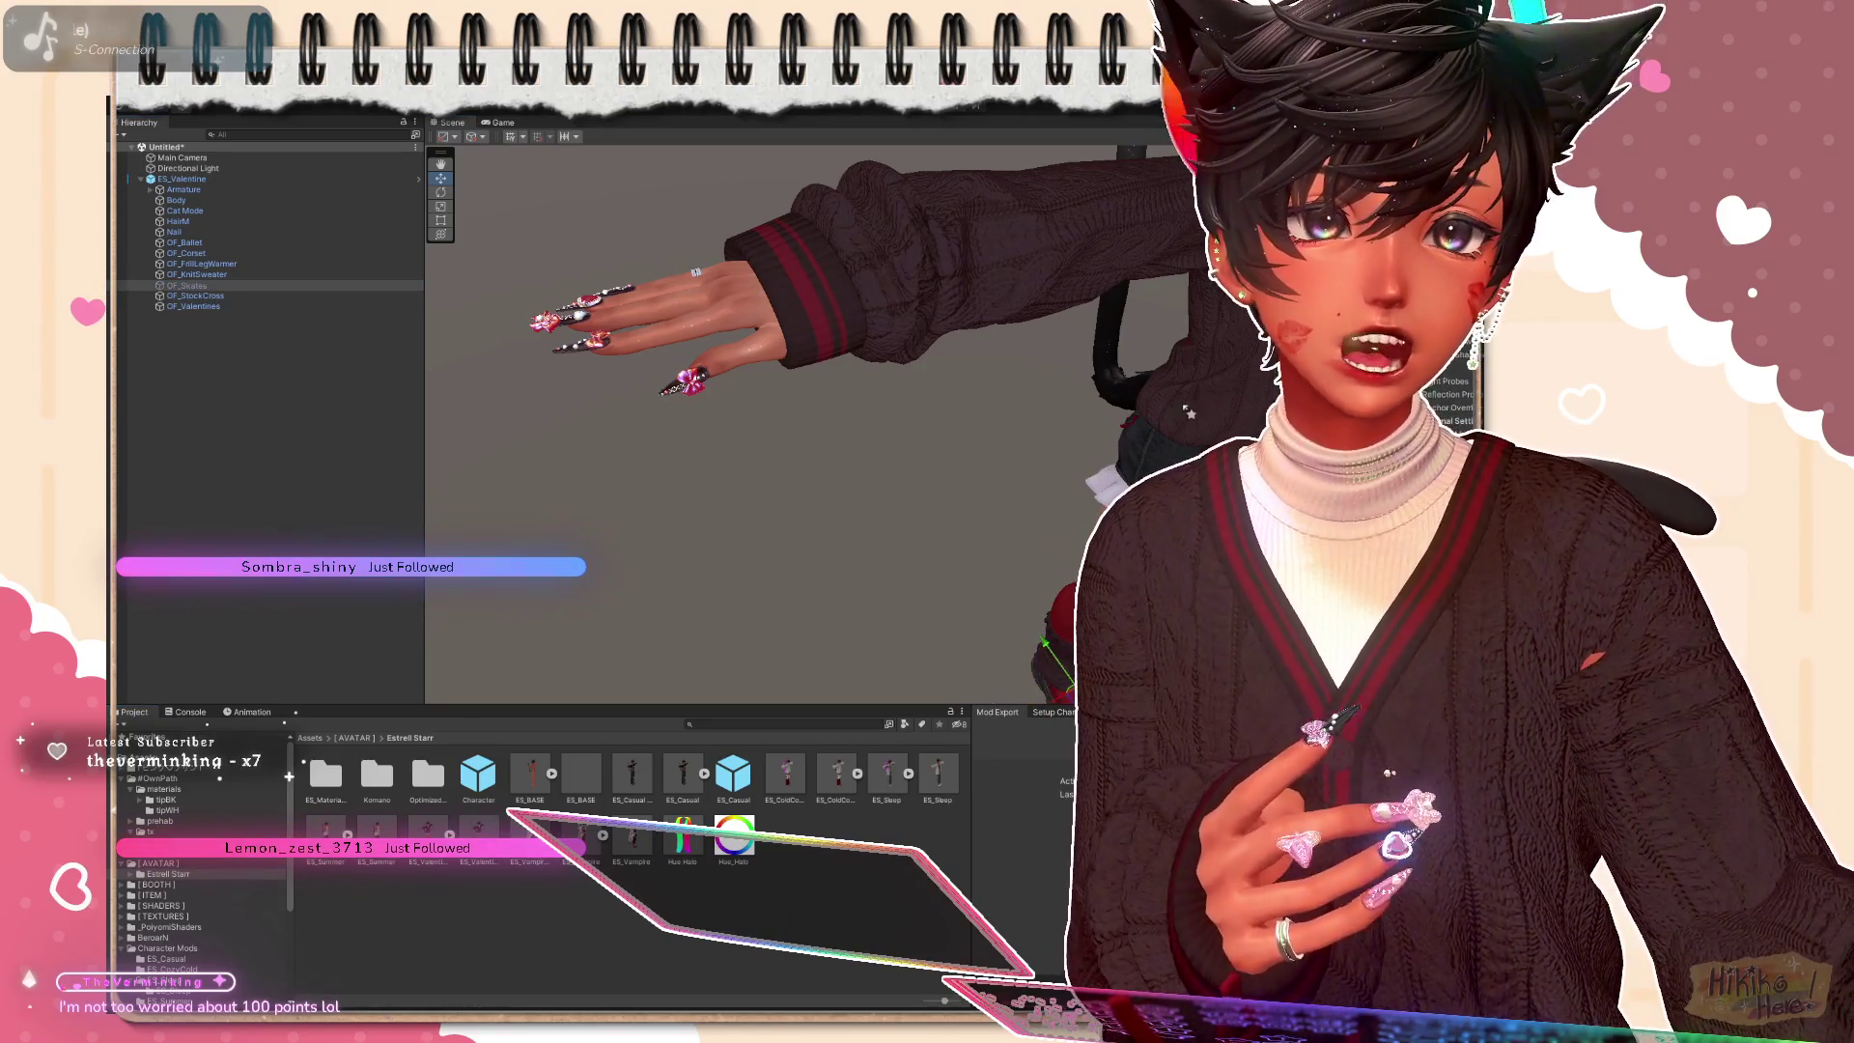
pyautogui.scroll(-5, 932, 265)
pyautogui.click(932, 266)
pyautogui.click(185, 253)
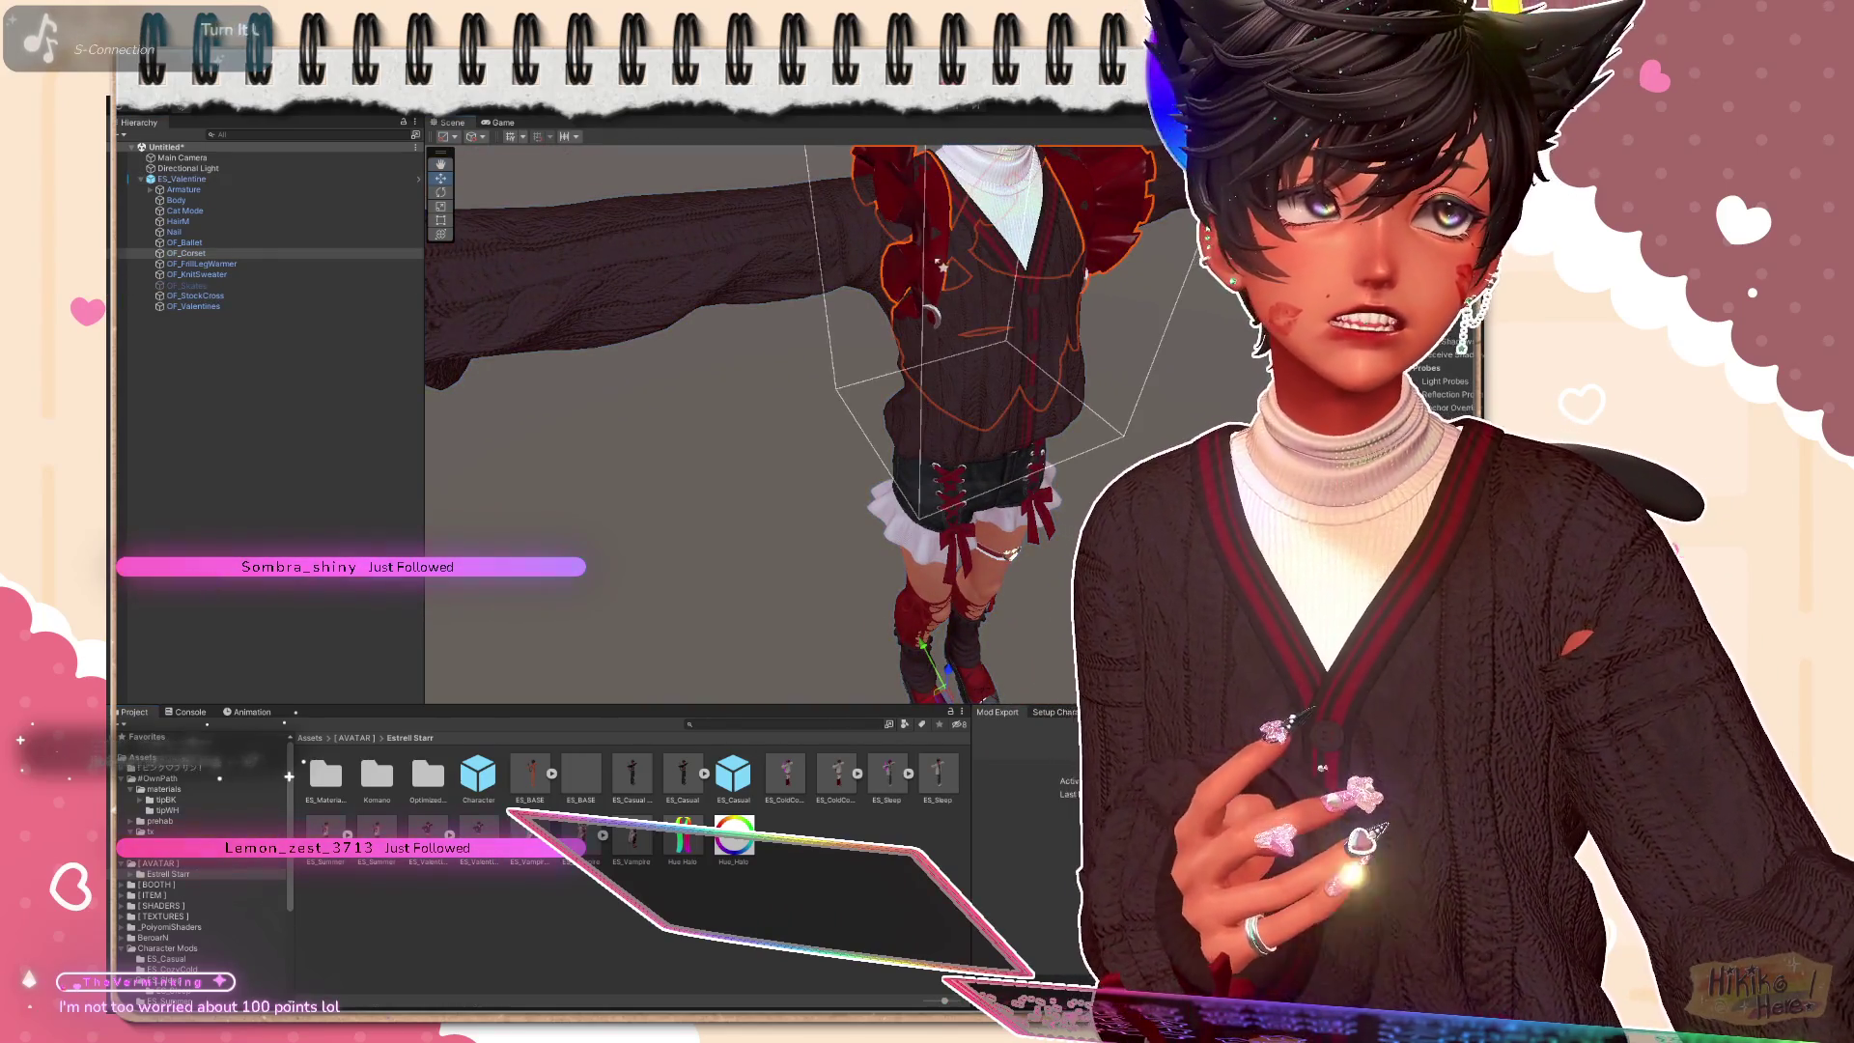
pyautogui.scroll(-5, 744, 425)
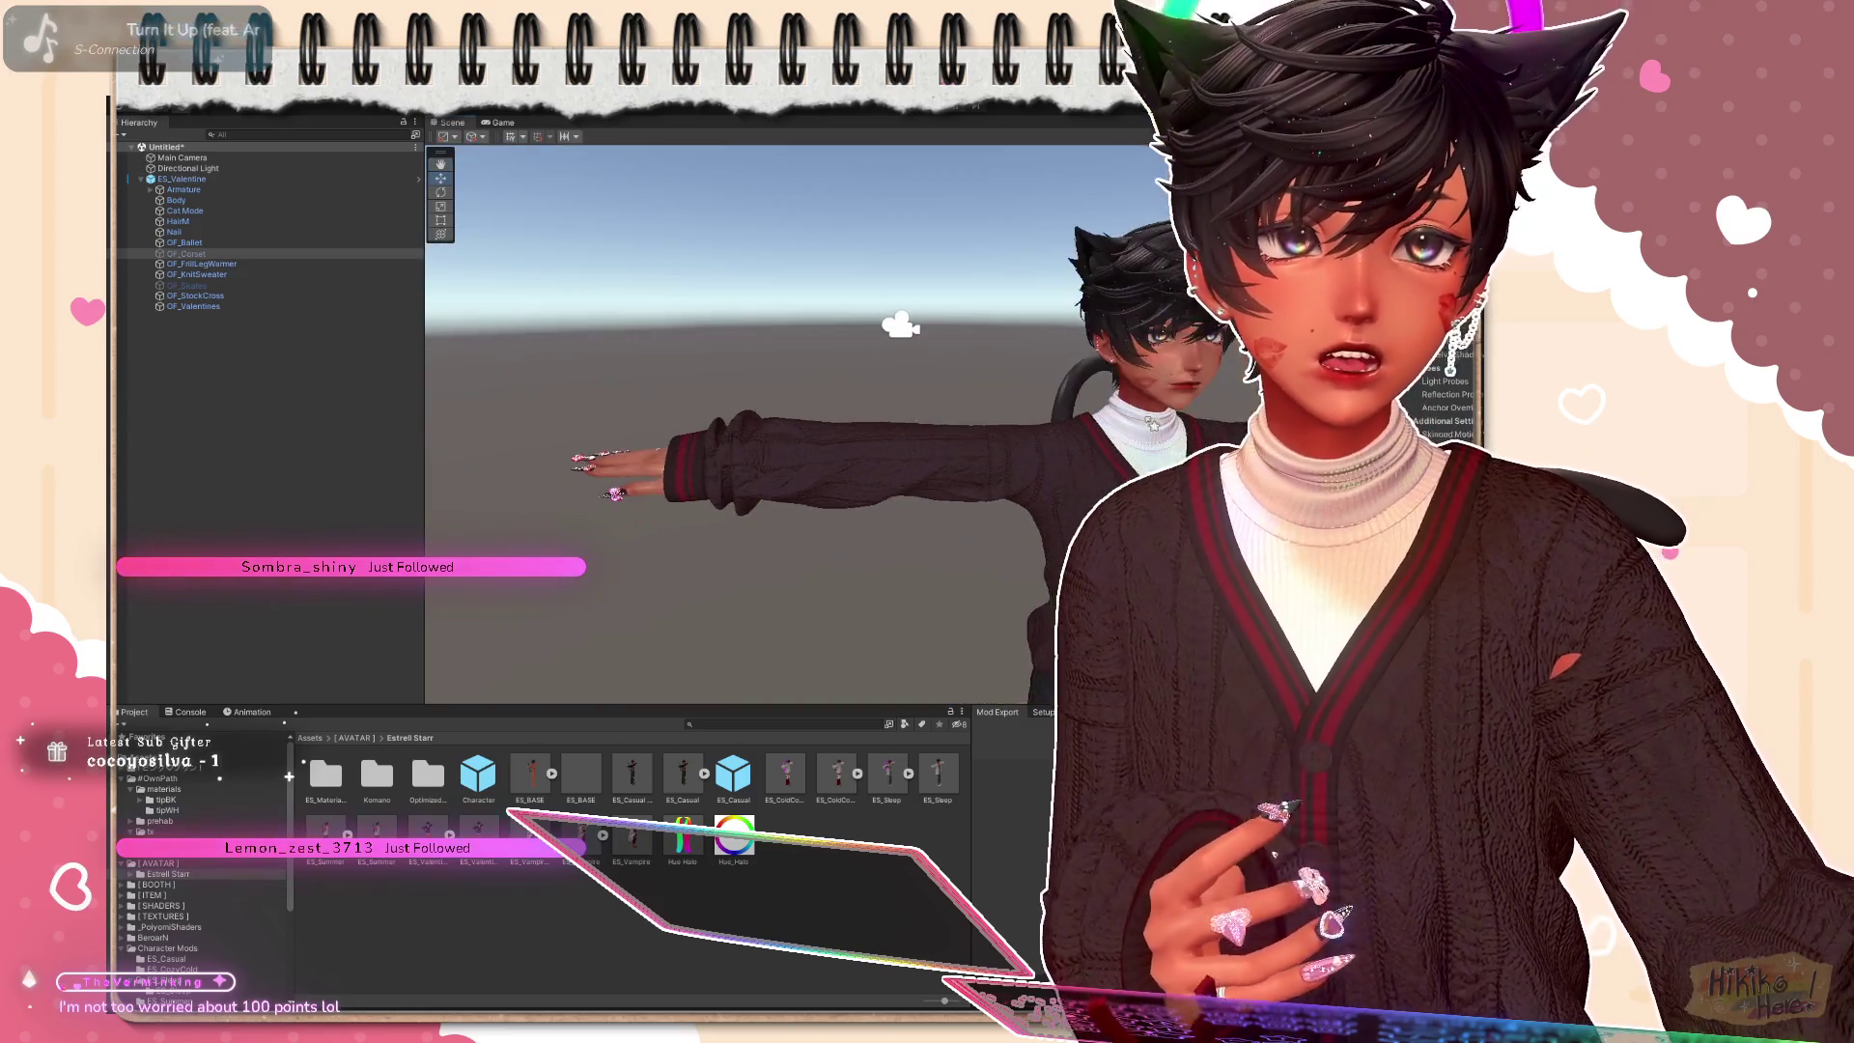
# Step: Select ES_Valentine and open #OwnPath > materials > tipBK in the Project panel
pyautogui.click(182, 179)
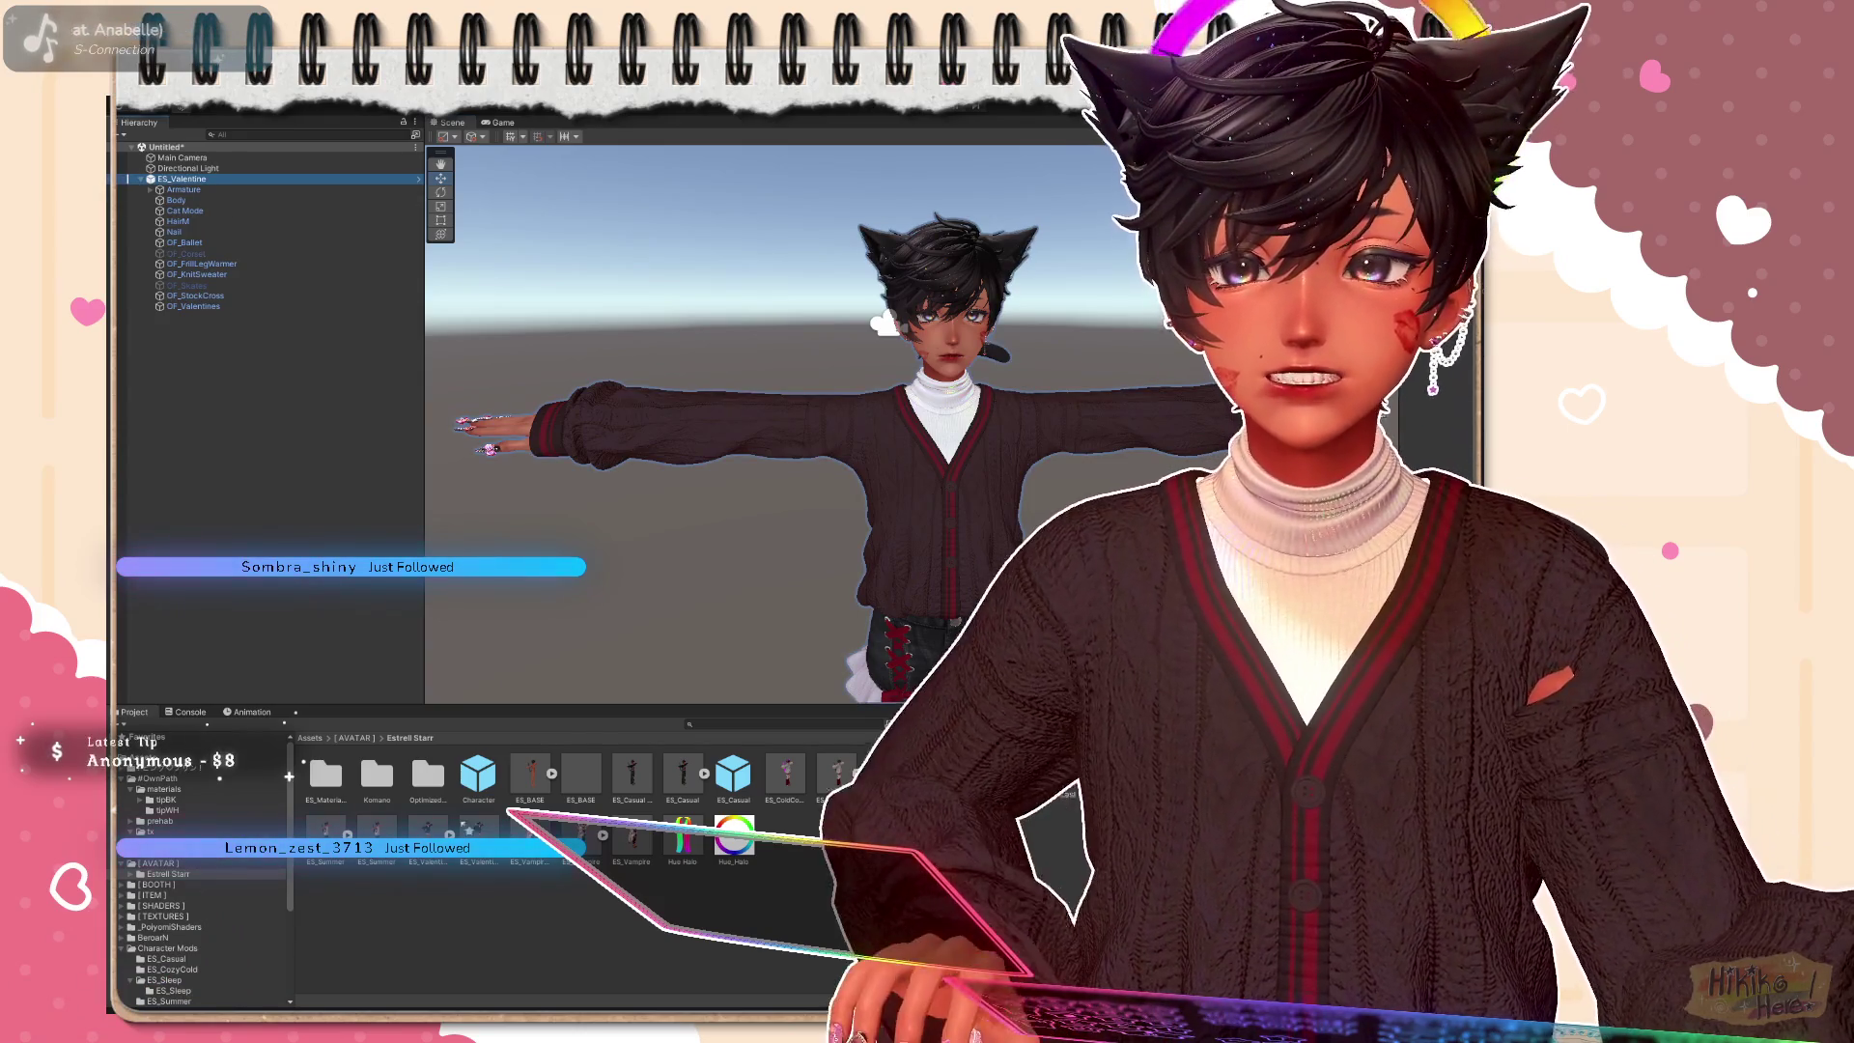
pyautogui.doubleClick(326, 774)
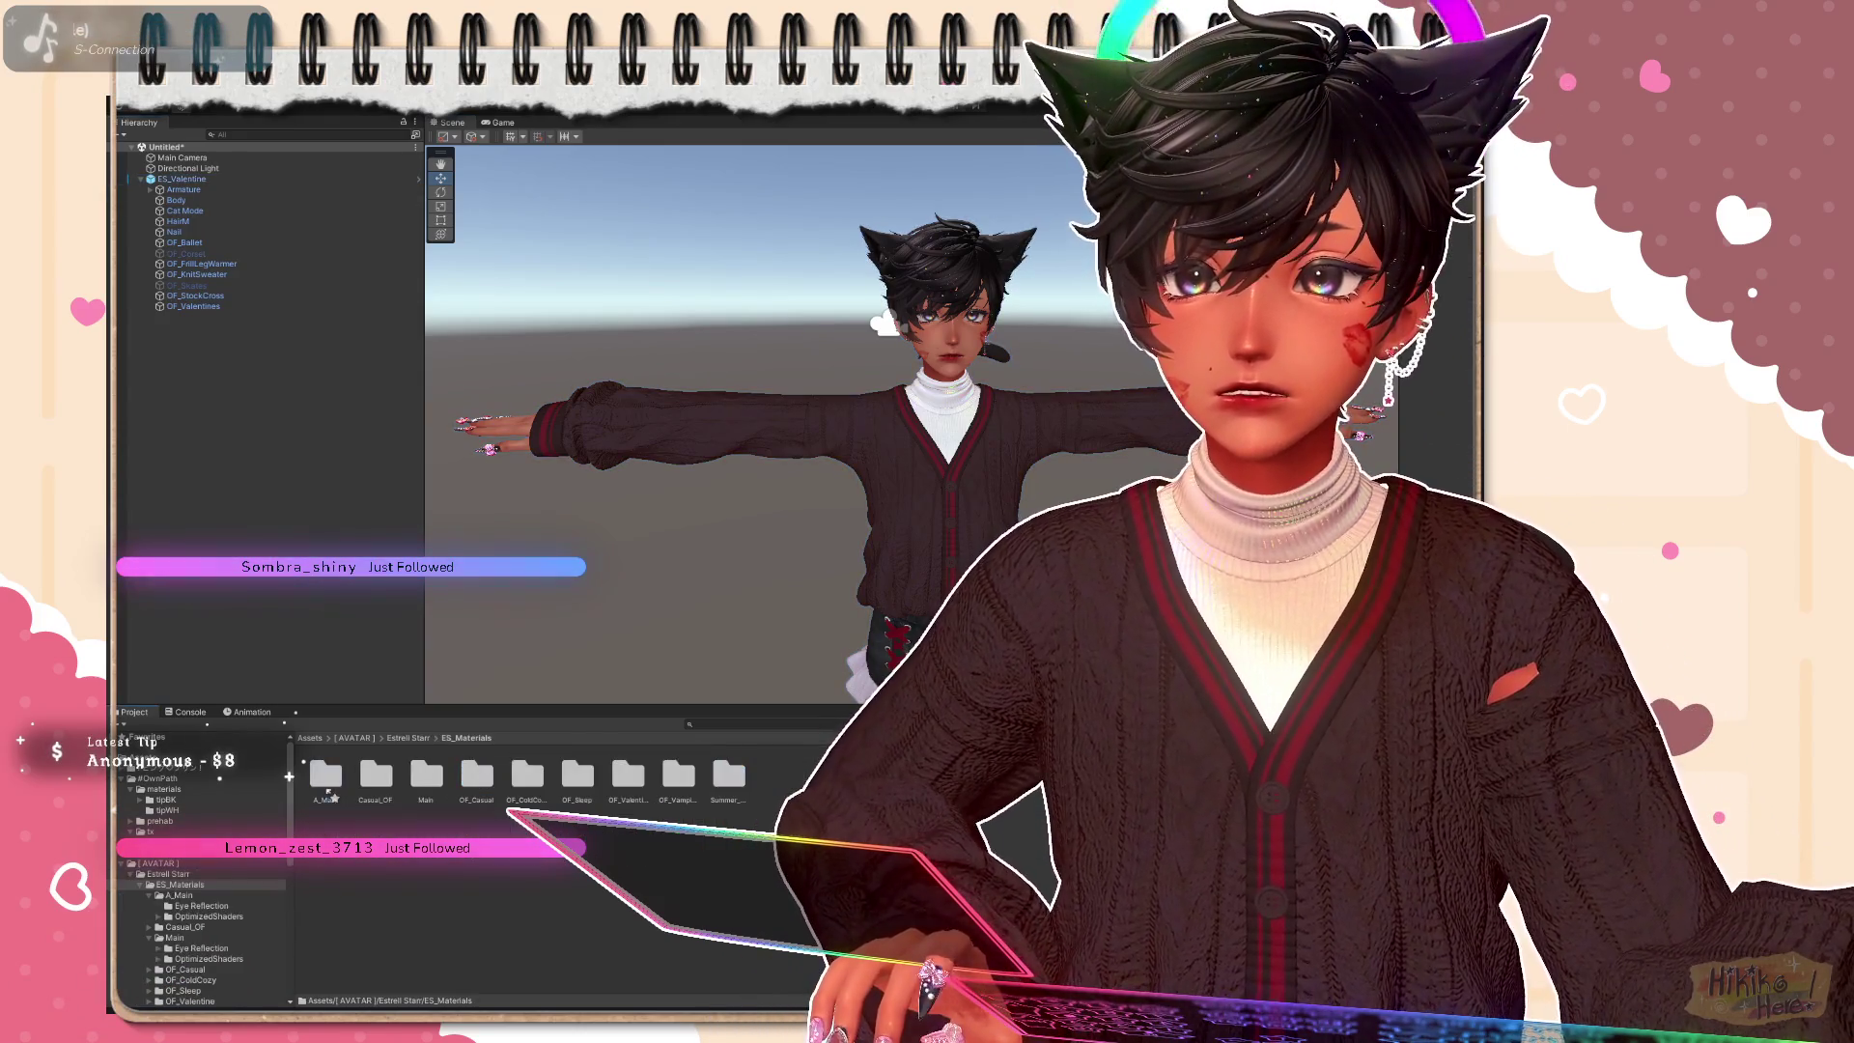
pyautogui.click(164, 789)
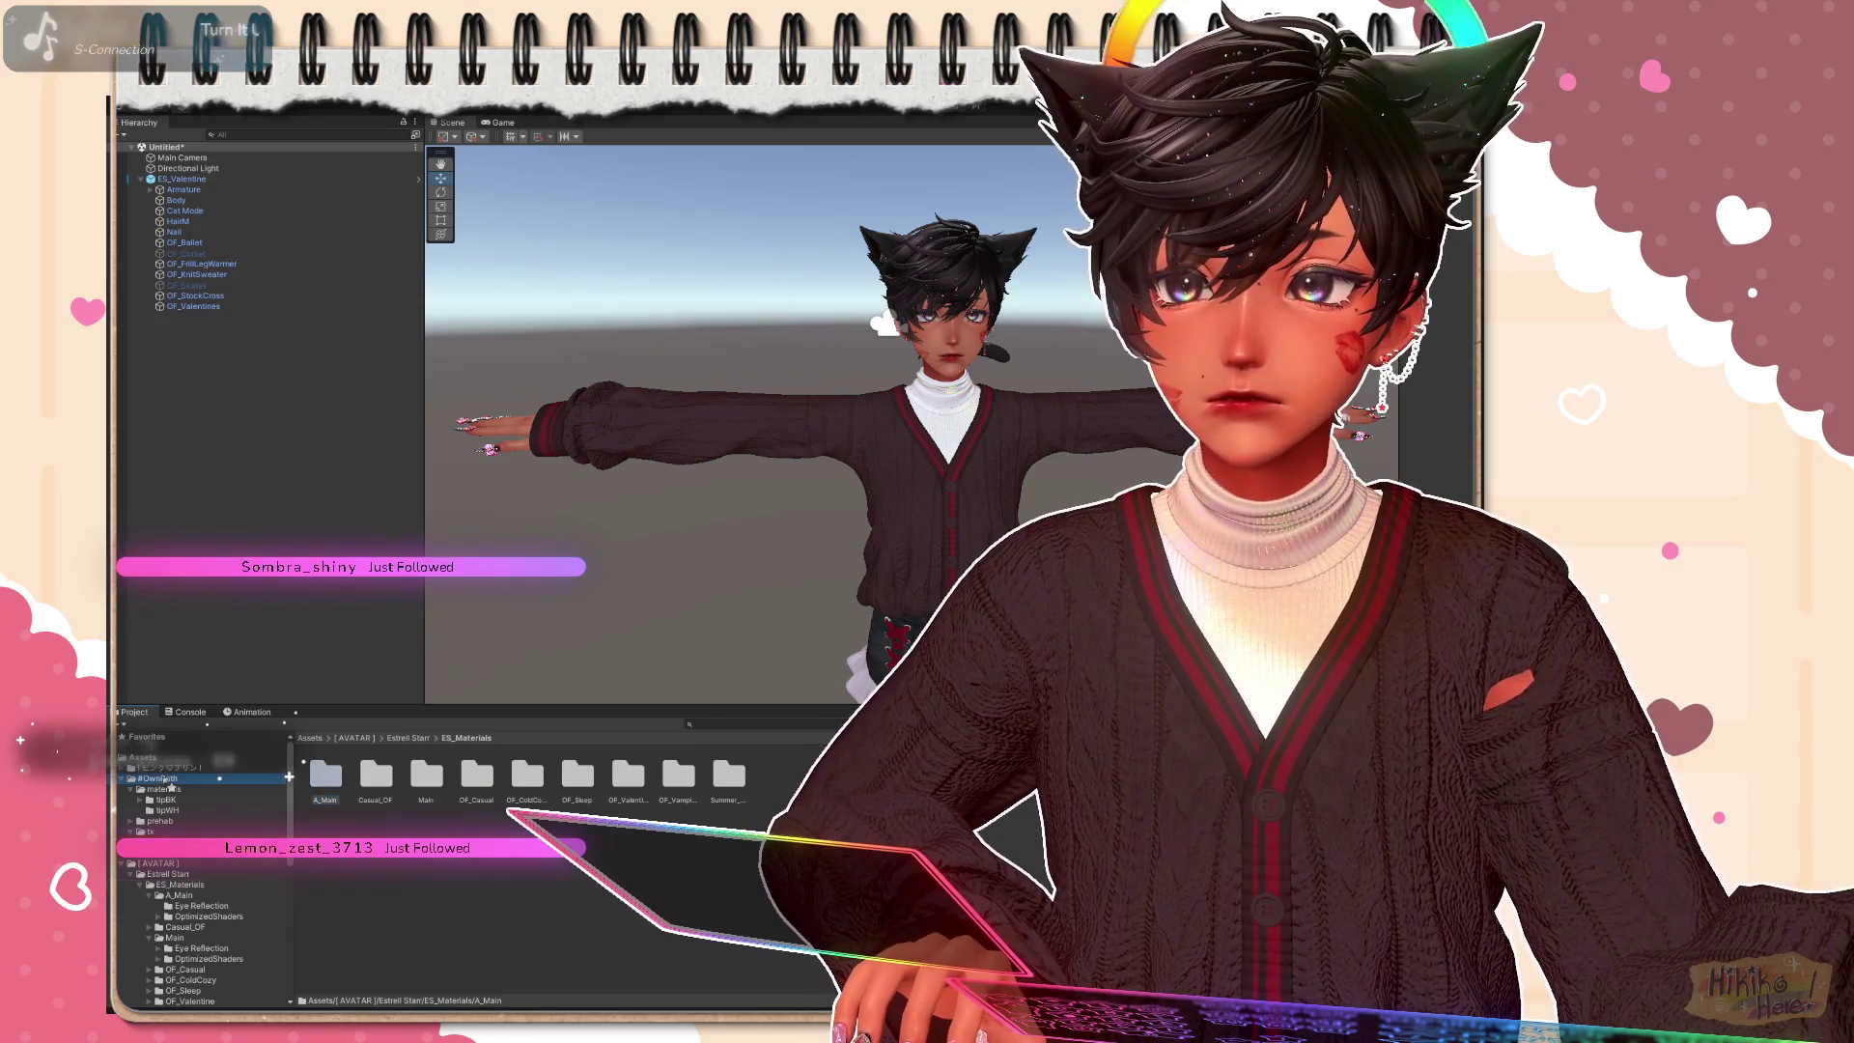
pyautogui.doubleClick(328, 776)
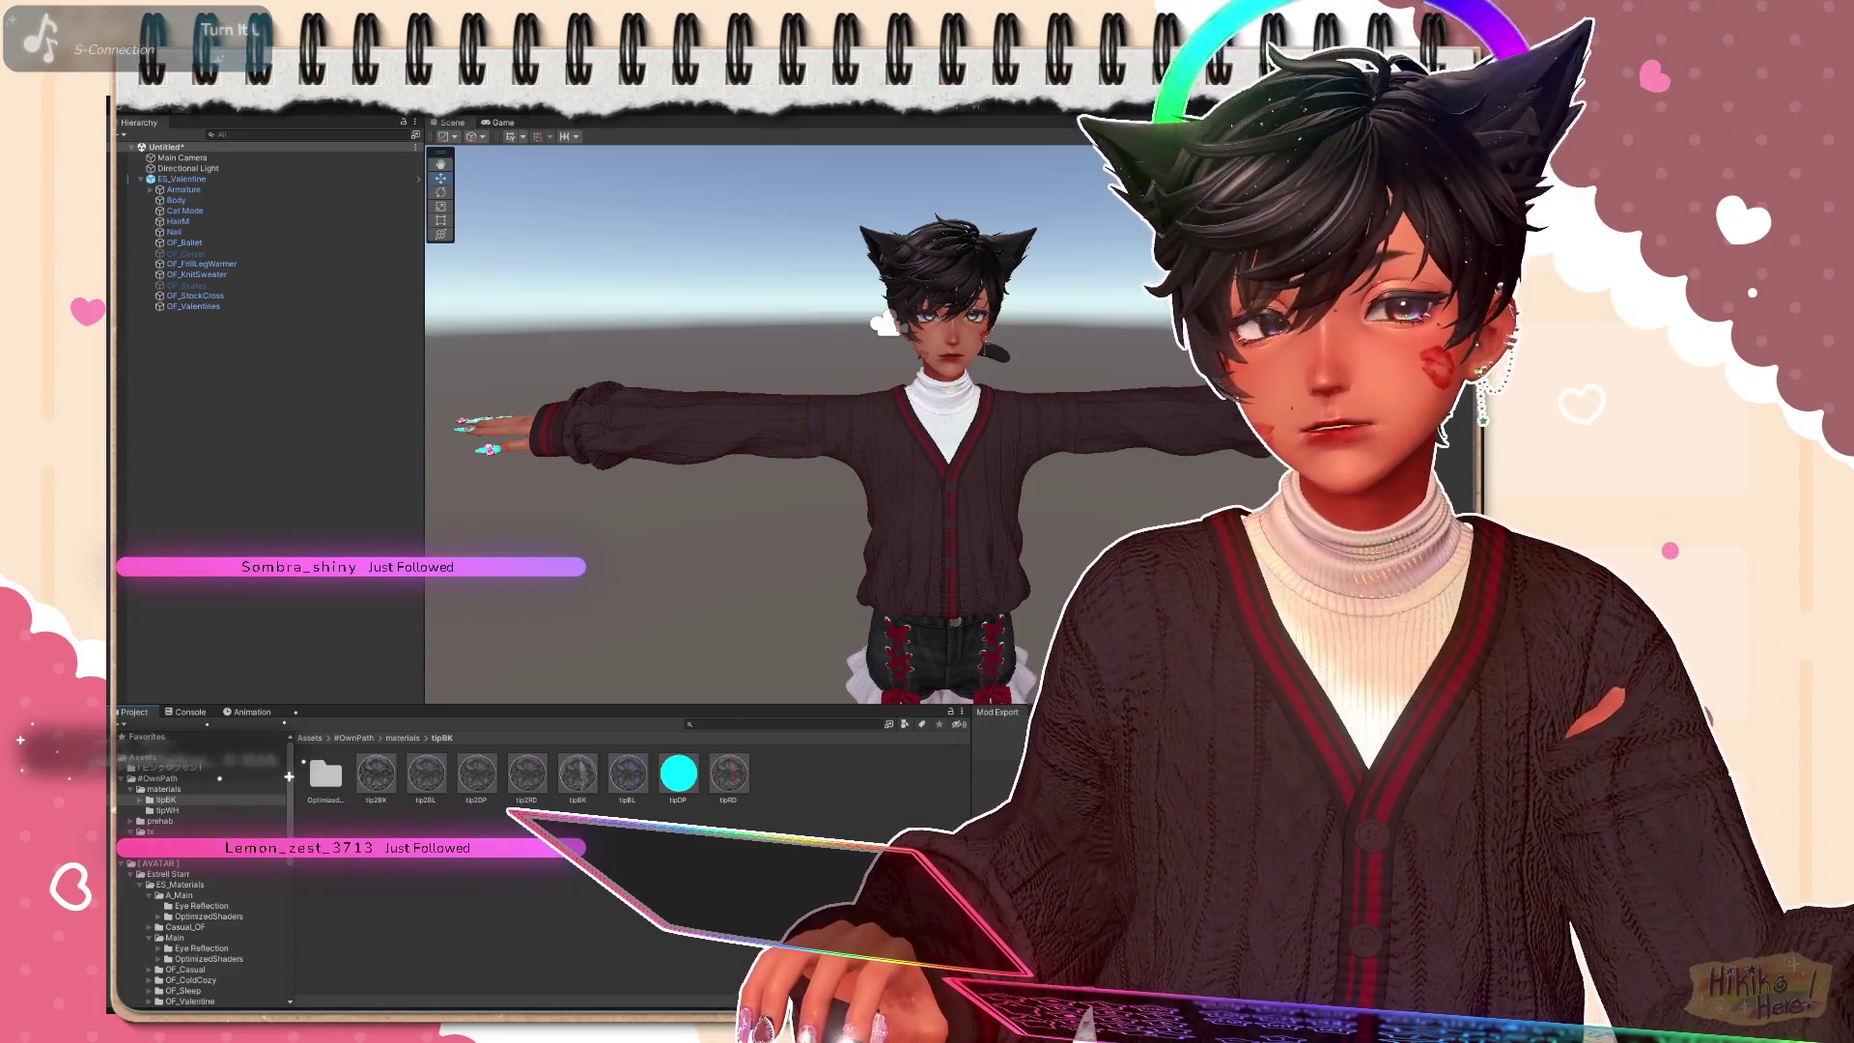
# Step: Return to the #OwnPath materials folder and select the ES_Valentine avatar
pyautogui.click(402, 738)
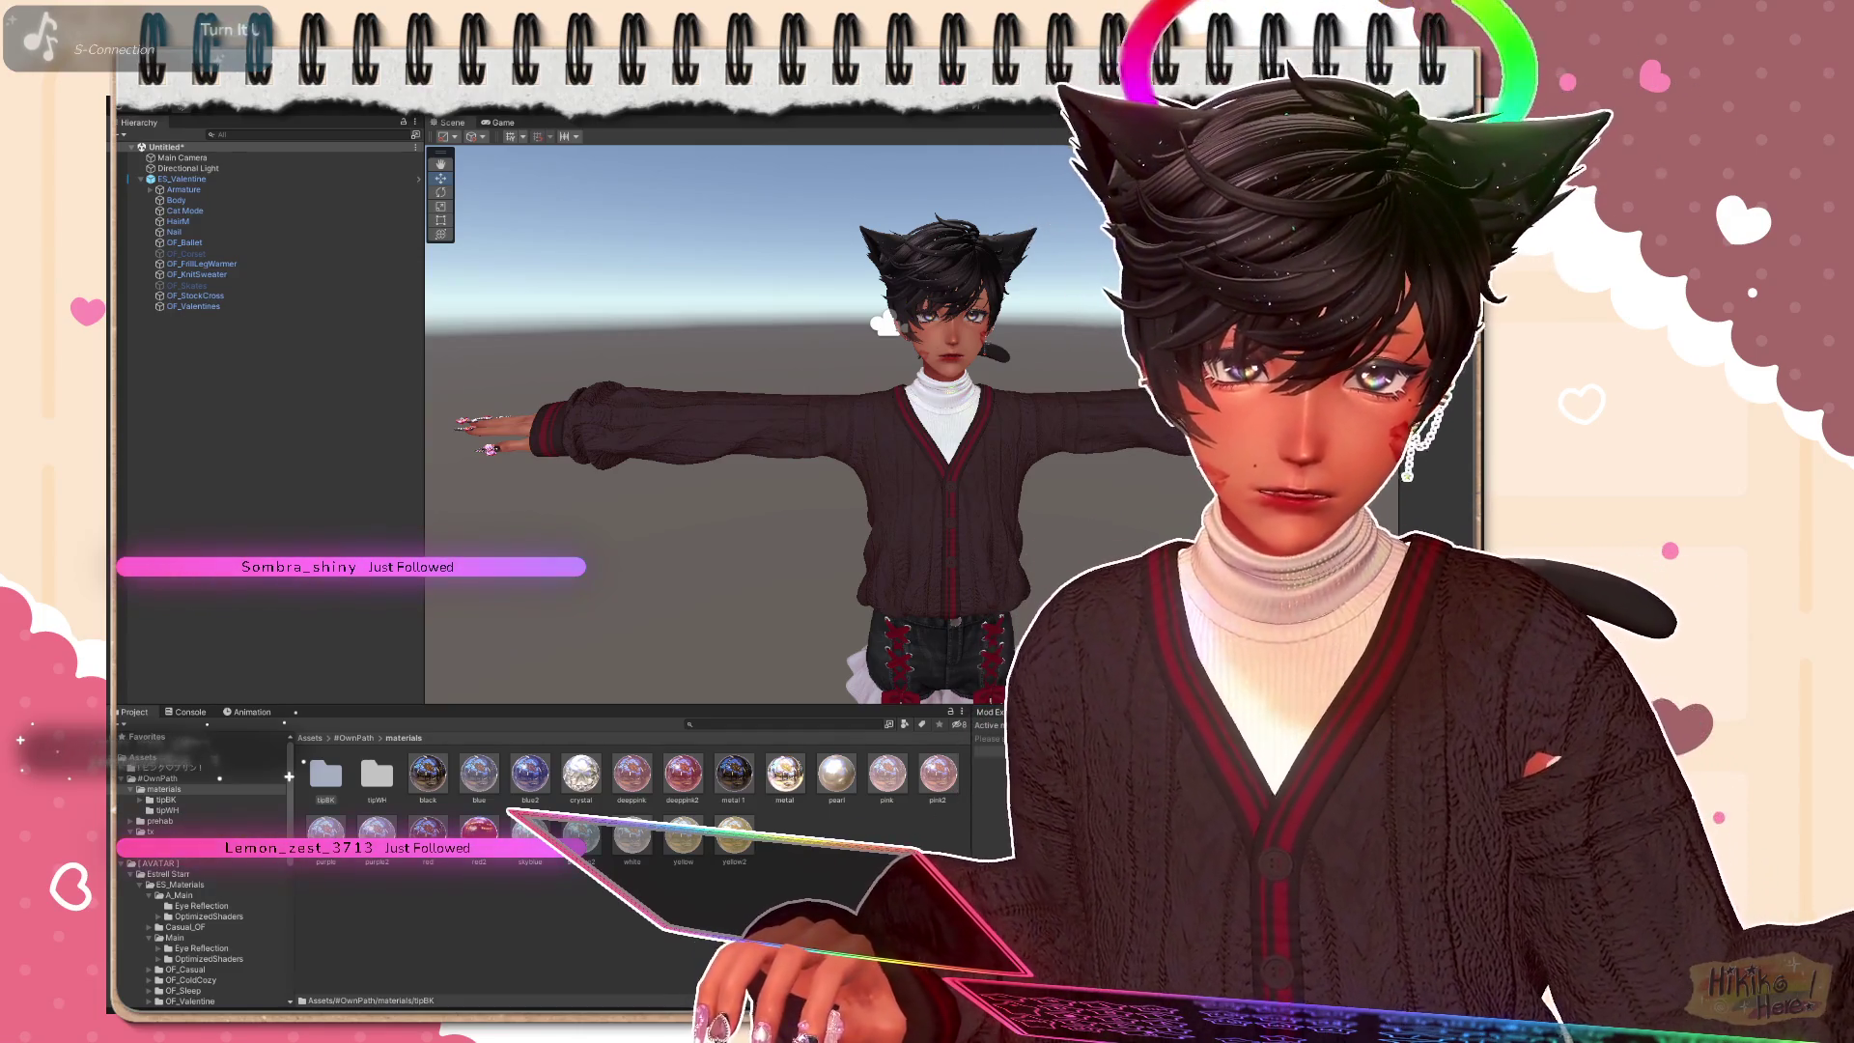
pyautogui.click(203, 180)
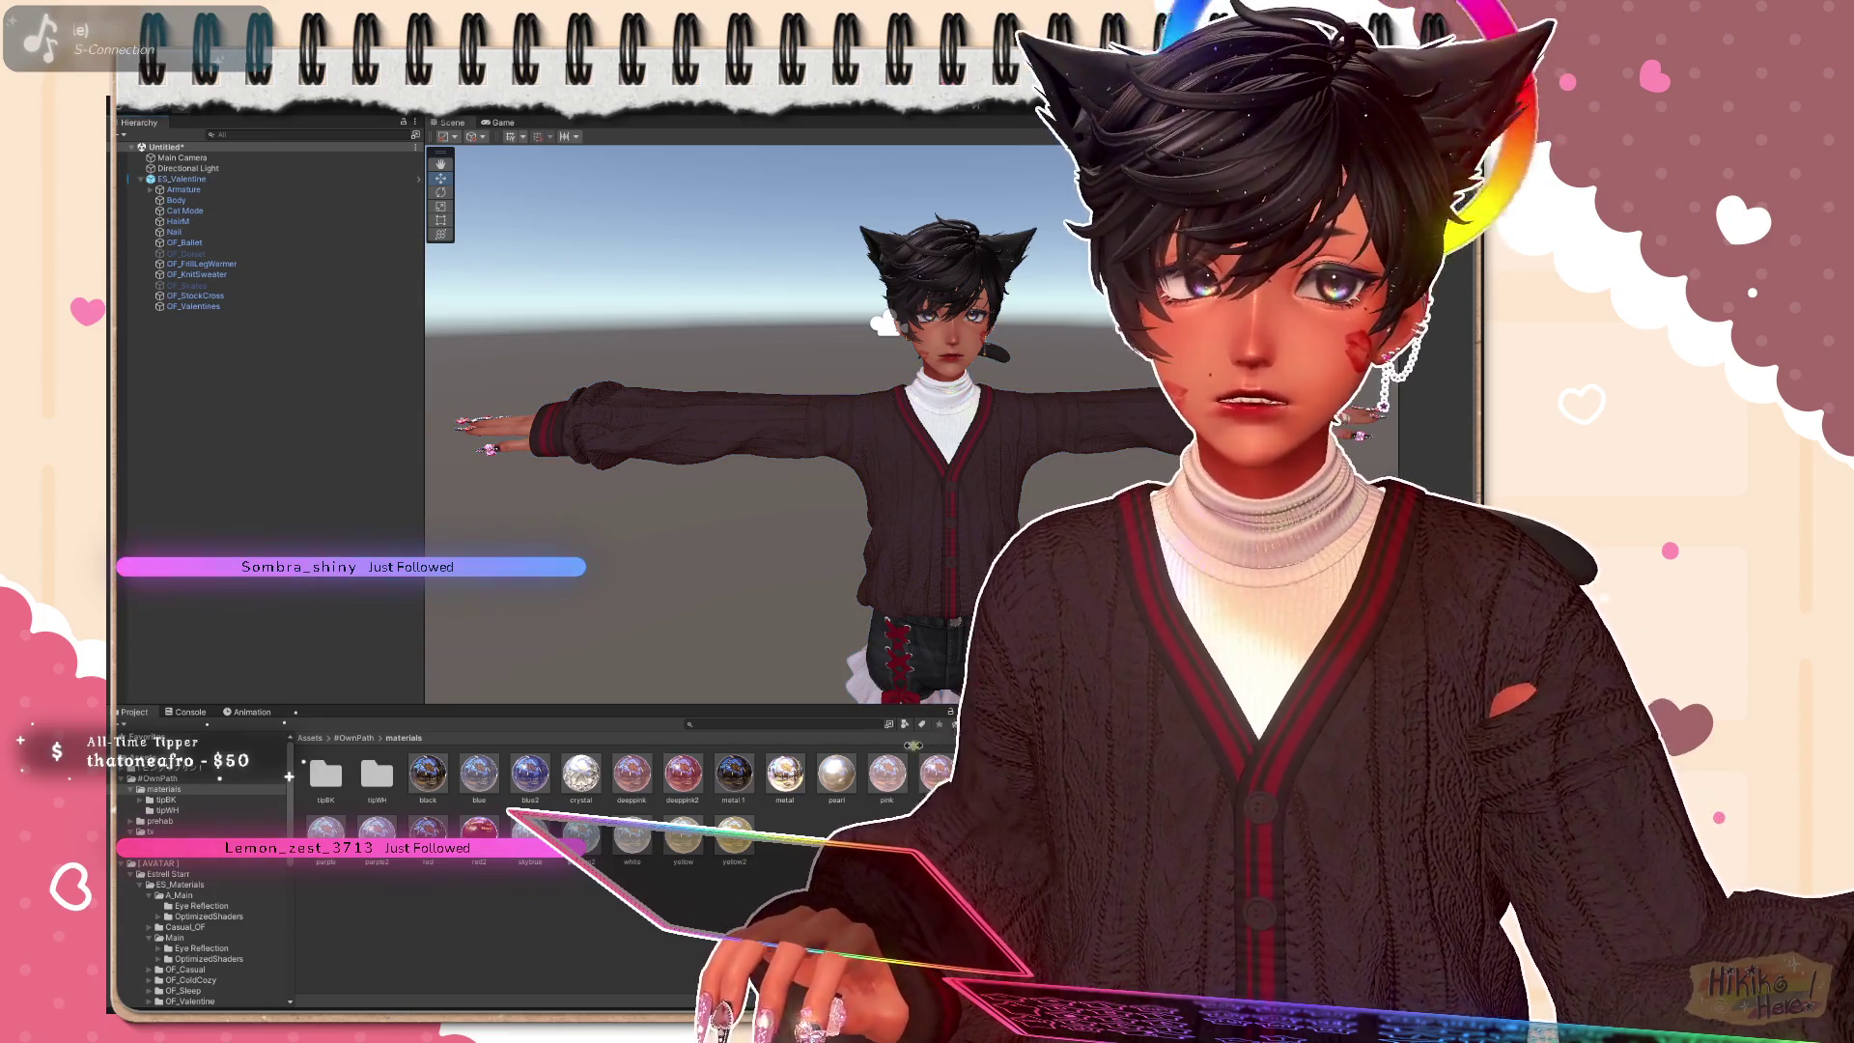
pyautogui.scroll(-5, 196, 900)
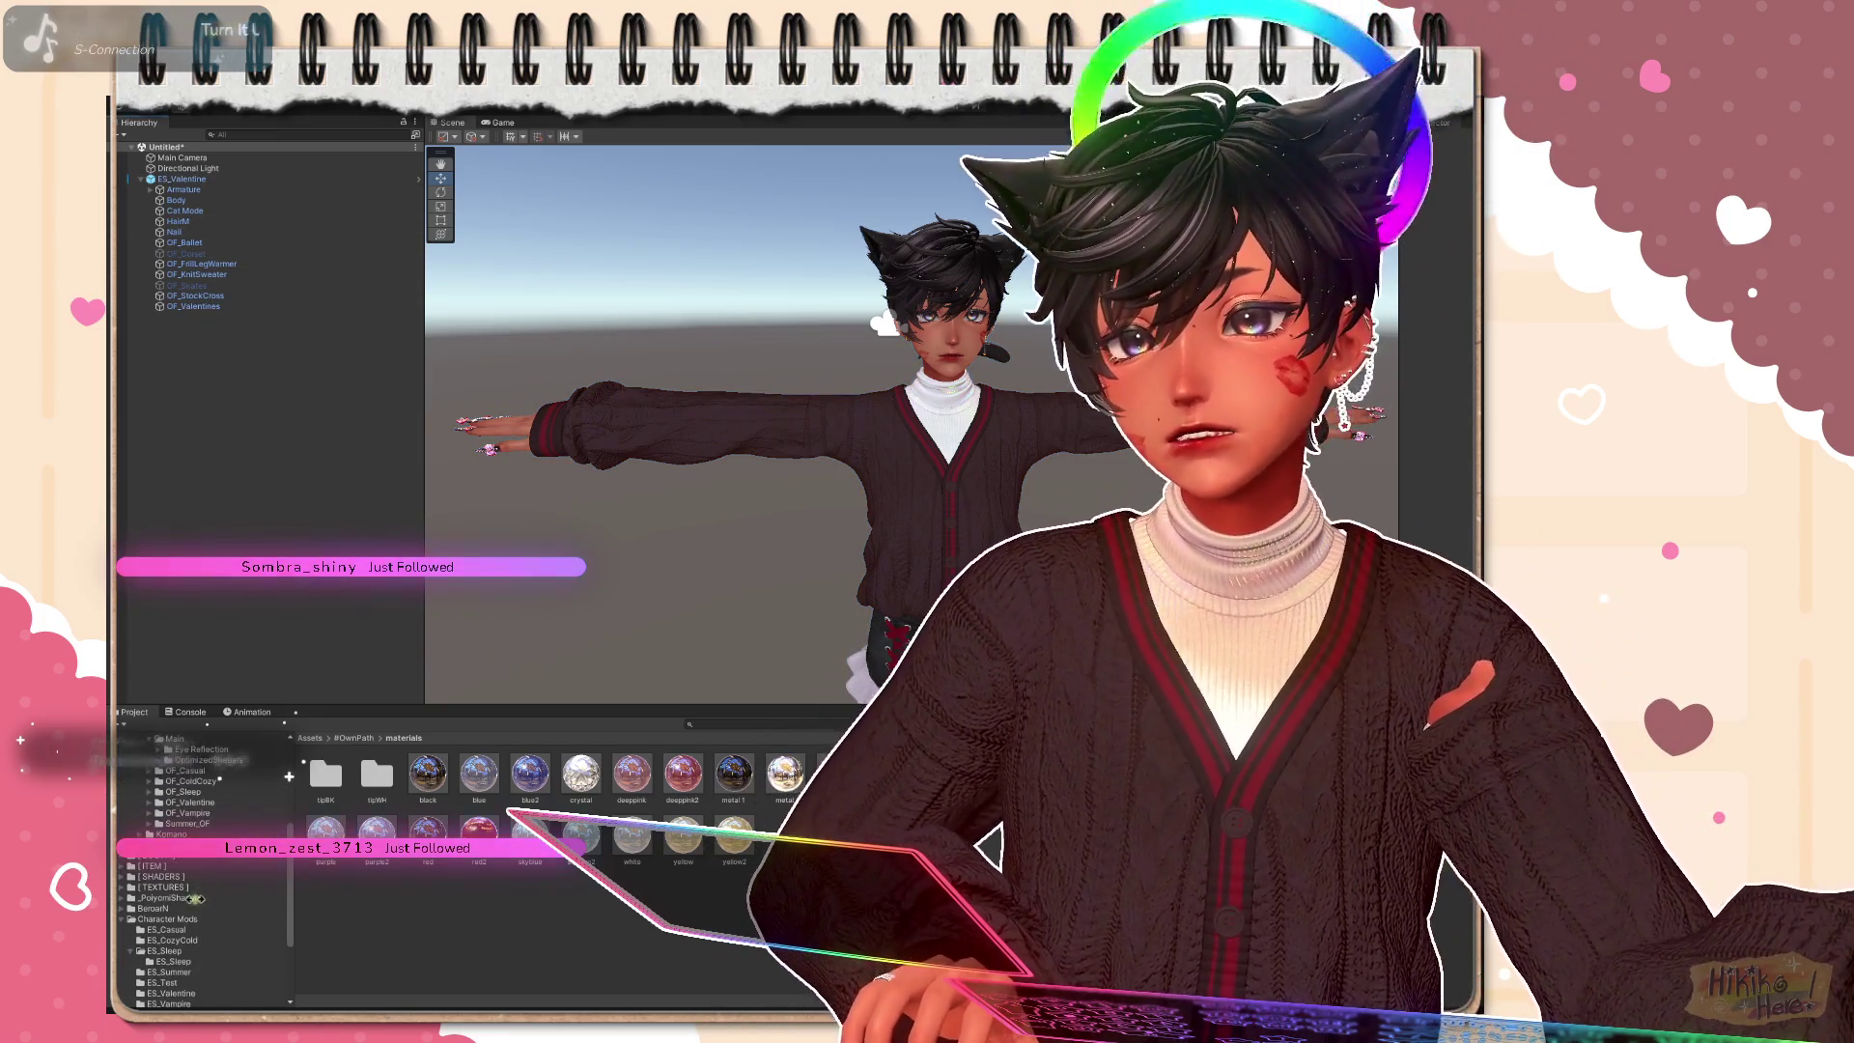
# Step: Navigate into the ES_Valentine mod folder under Character Mods
pyautogui.click(154, 919)
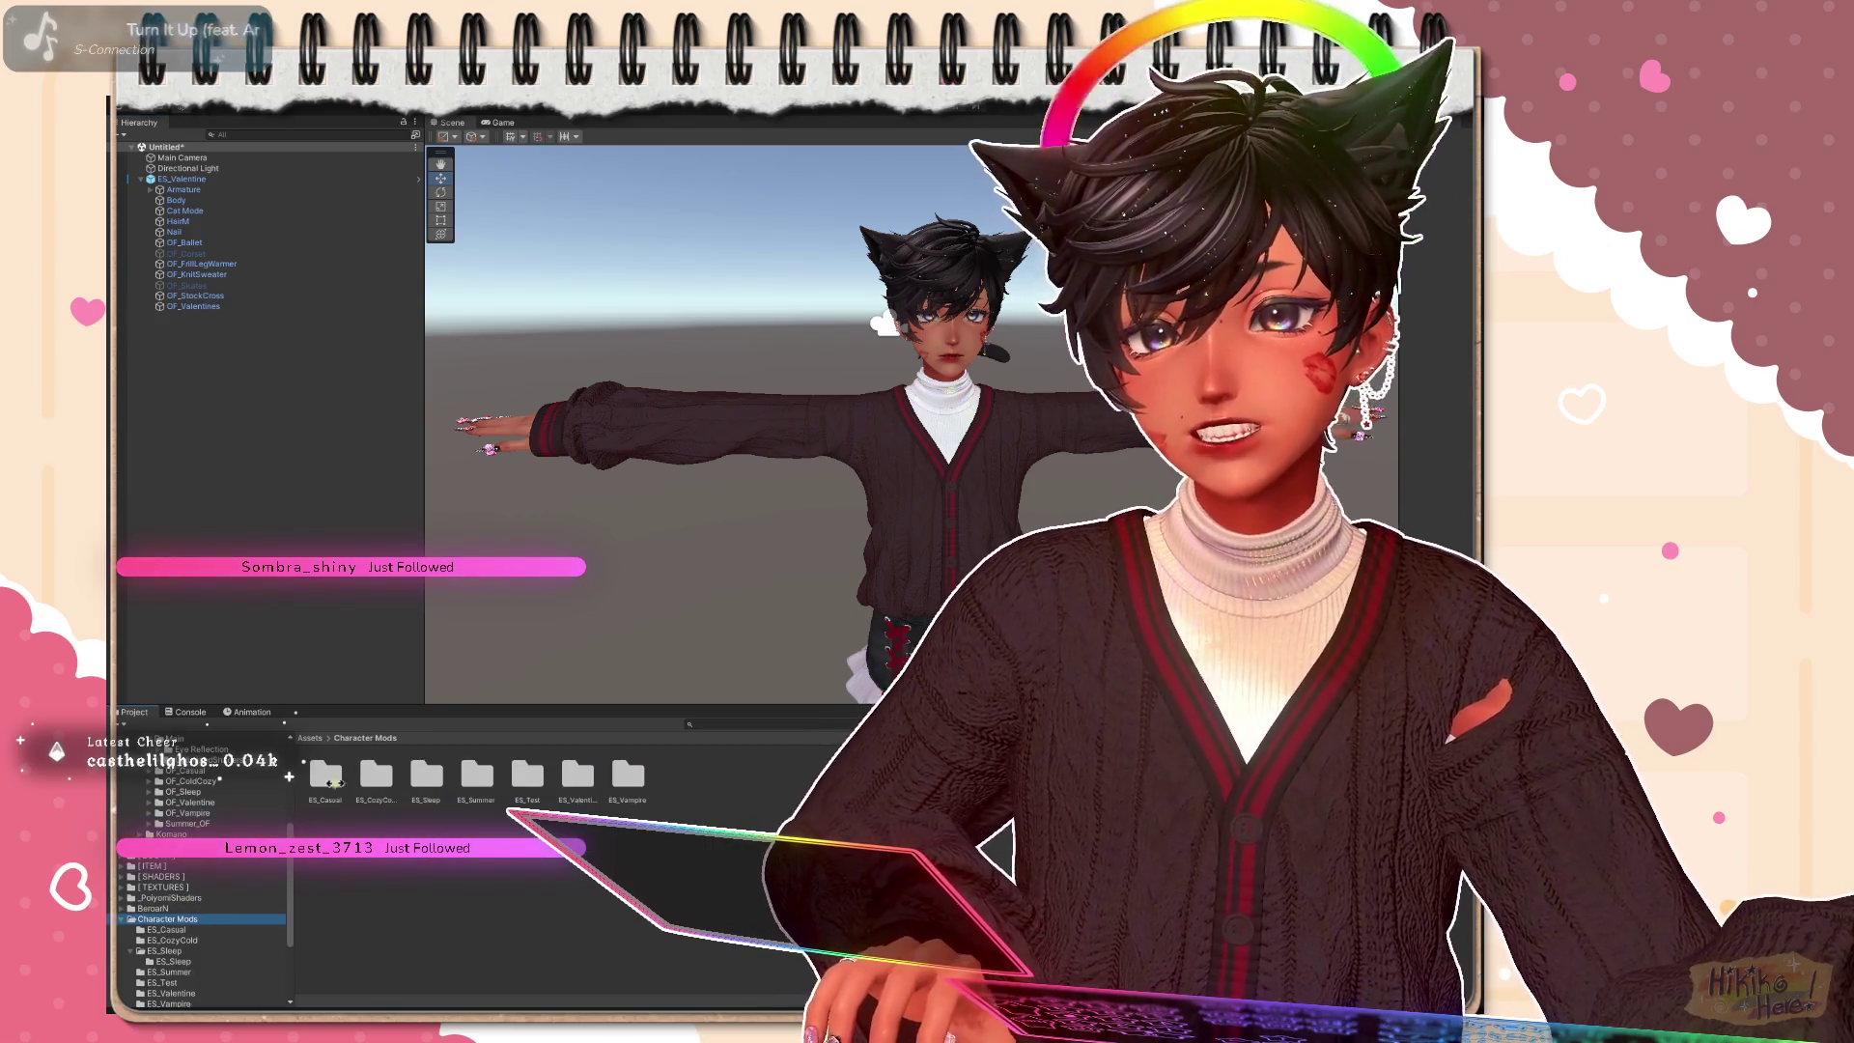
pyautogui.scroll(-2, 180, 950)
pyautogui.click(171, 914)
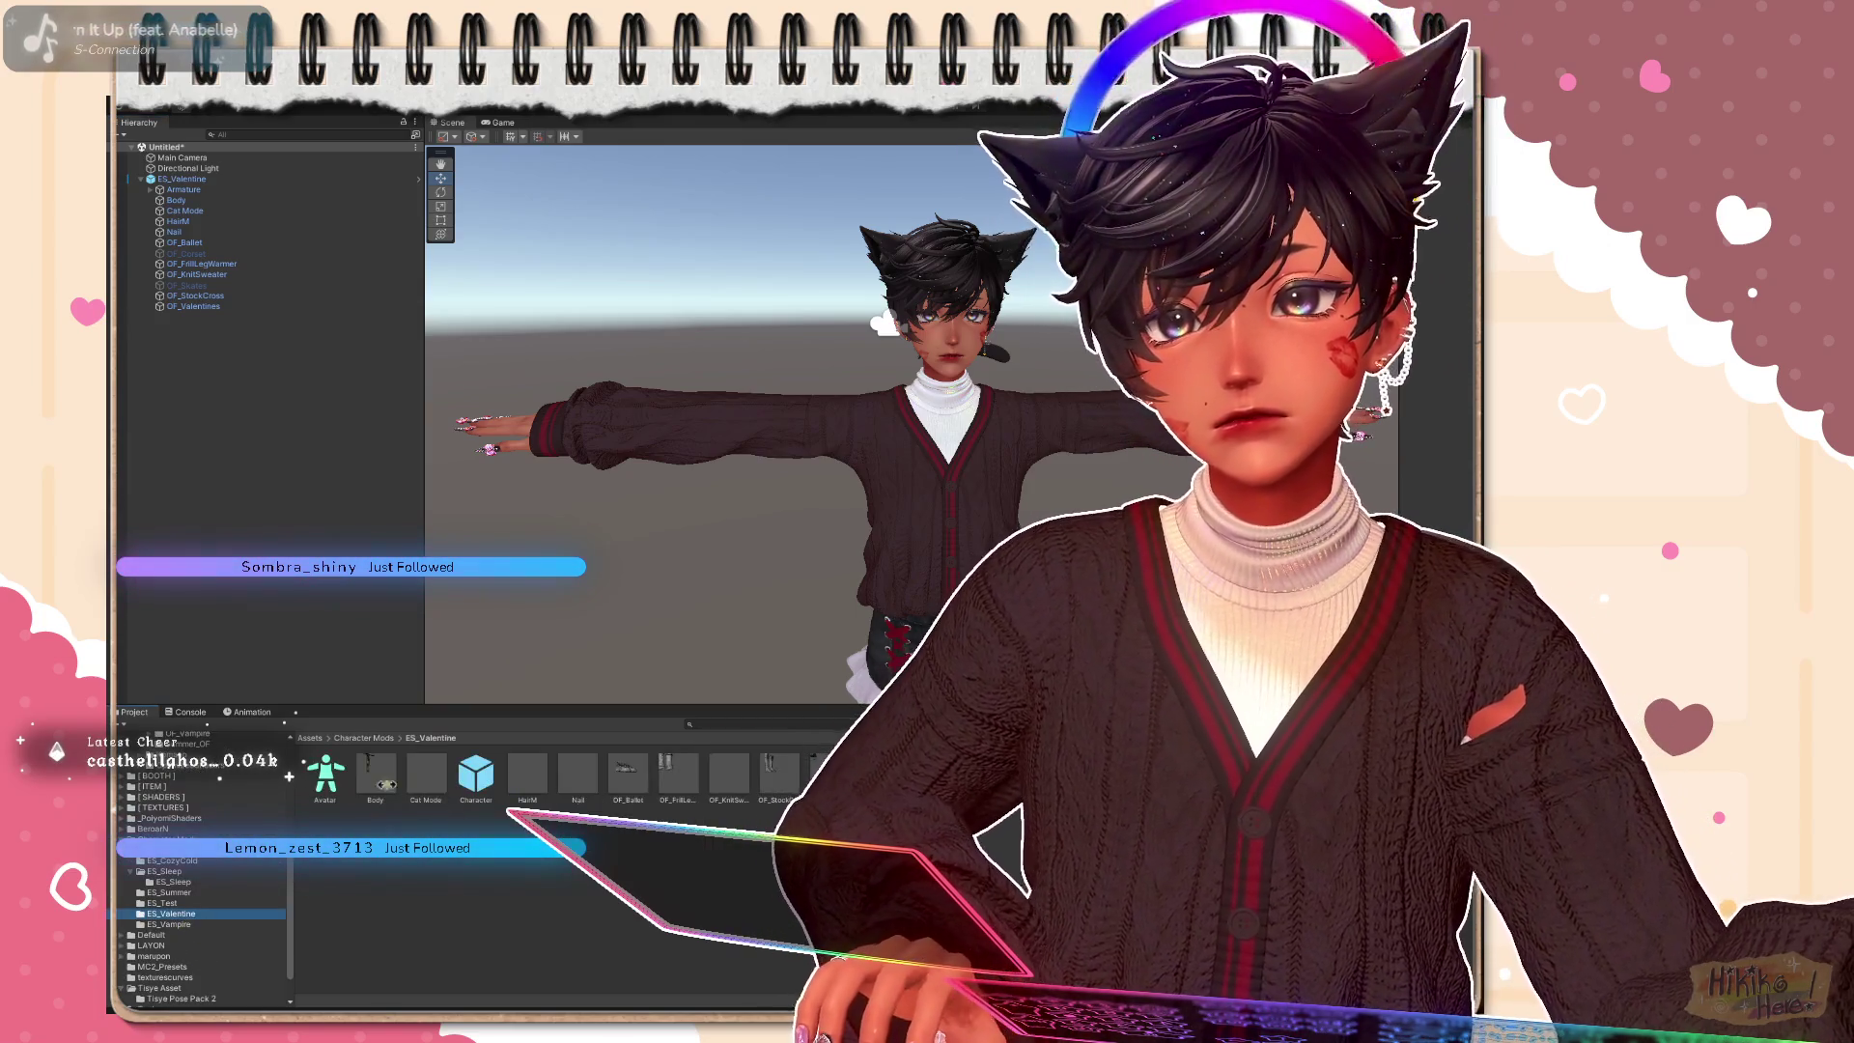
# Step: Drop all ES_Valentine assets onto the avatar and check the mod export status
pyautogui.click(326, 773)
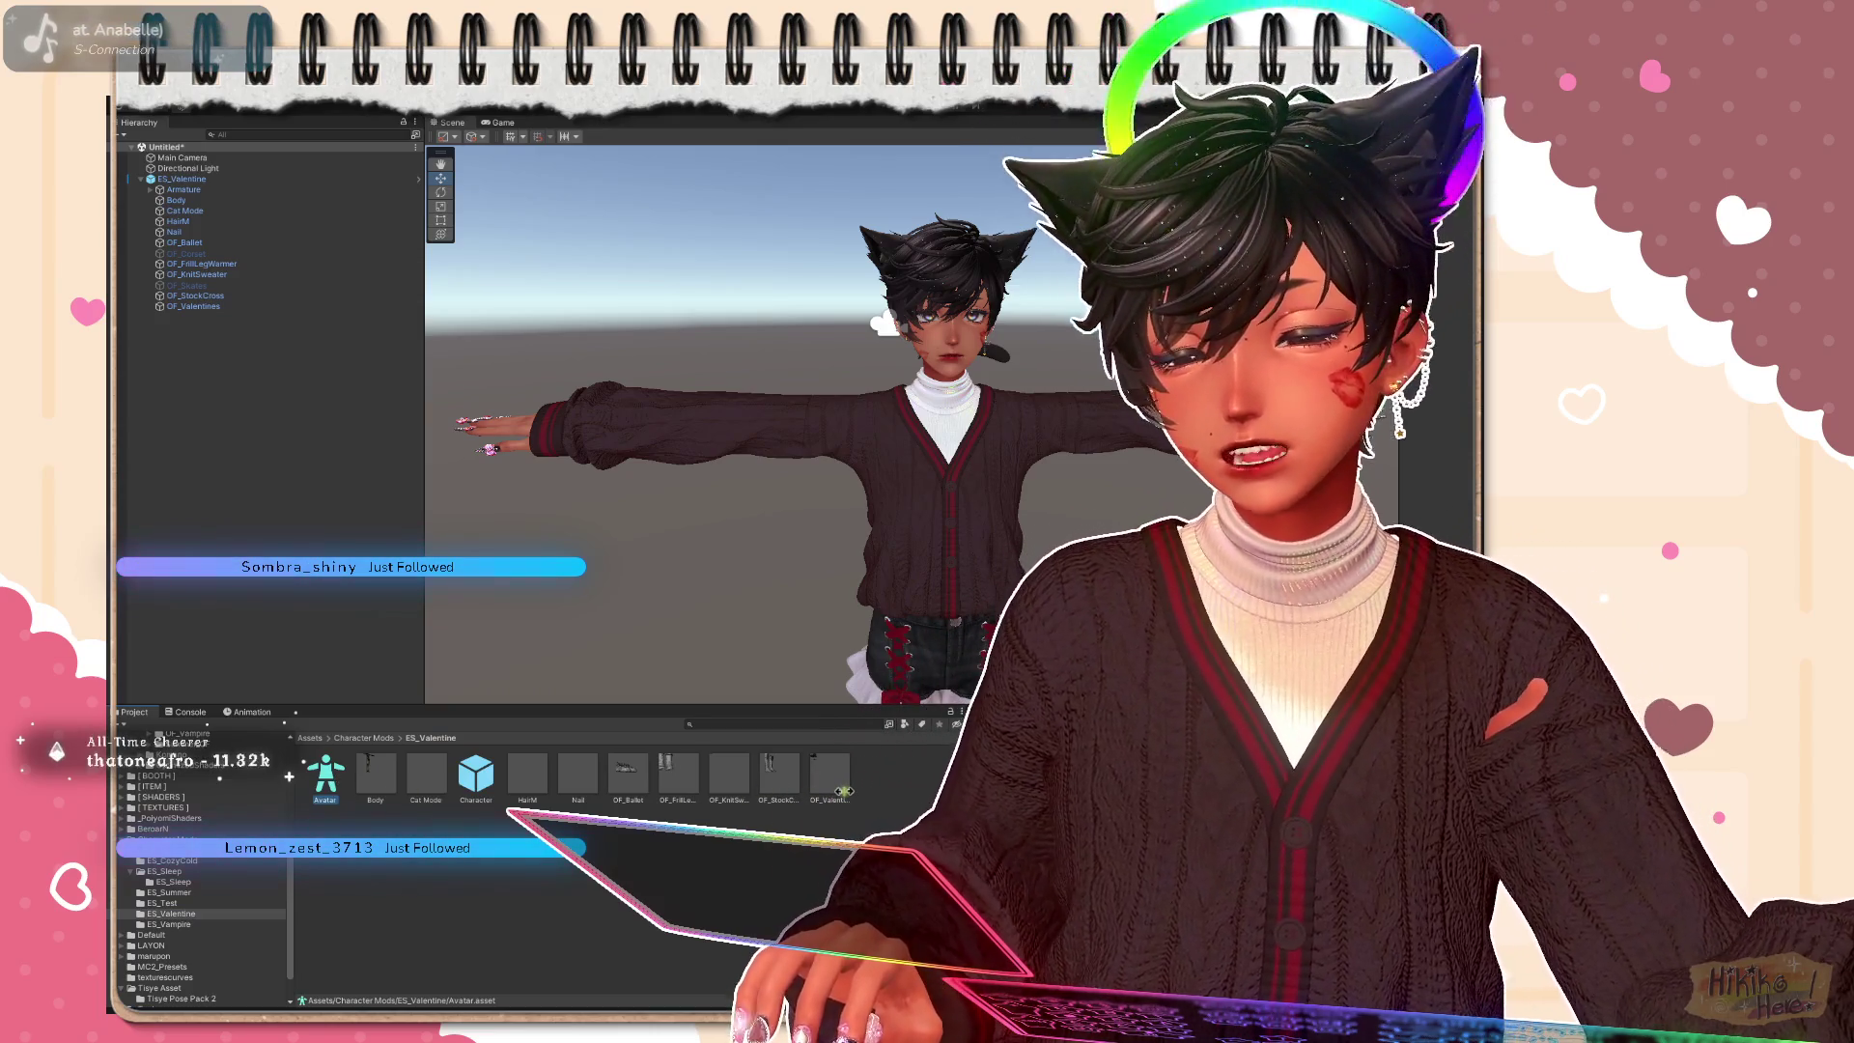
pyautogui.keyDown('shift'); pyautogui.click(843, 791); pyautogui.keyUp('shift')
pyautogui.moveTo(829, 777); pyautogui.dragTo(203, 189)
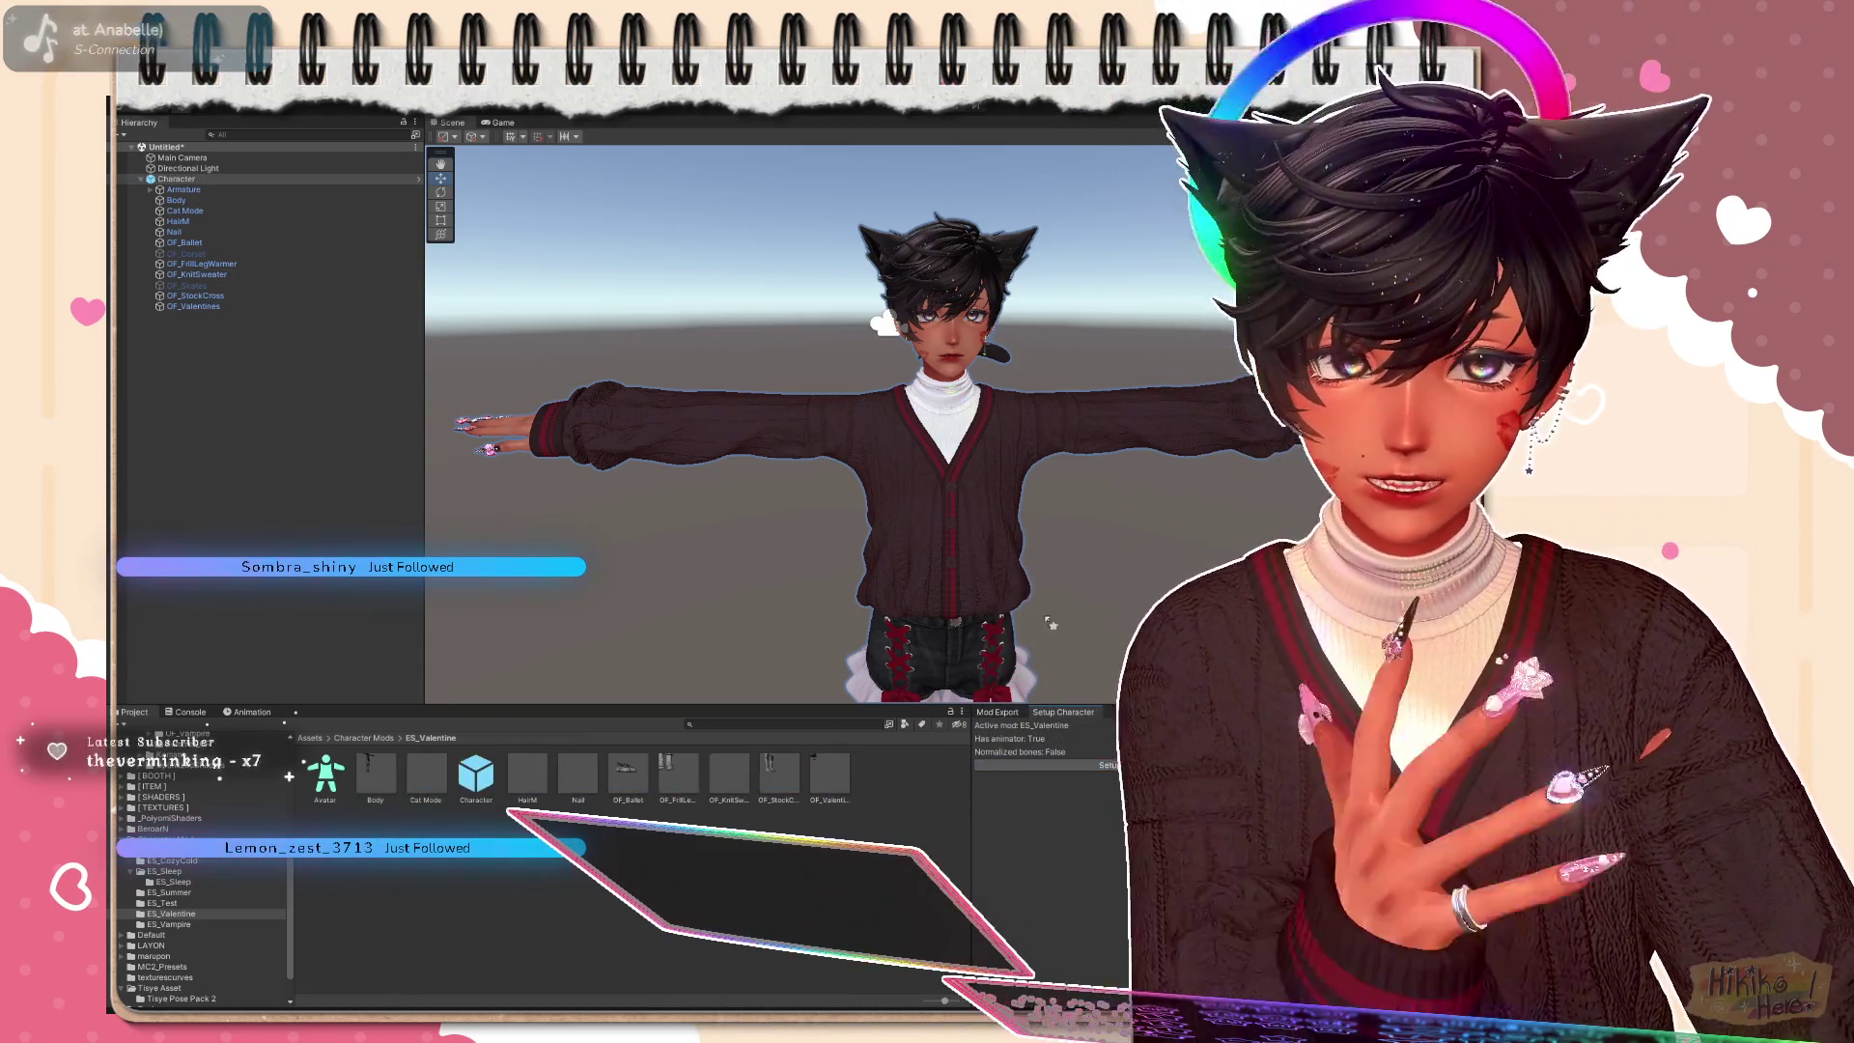
pyautogui.click(1003, 713)
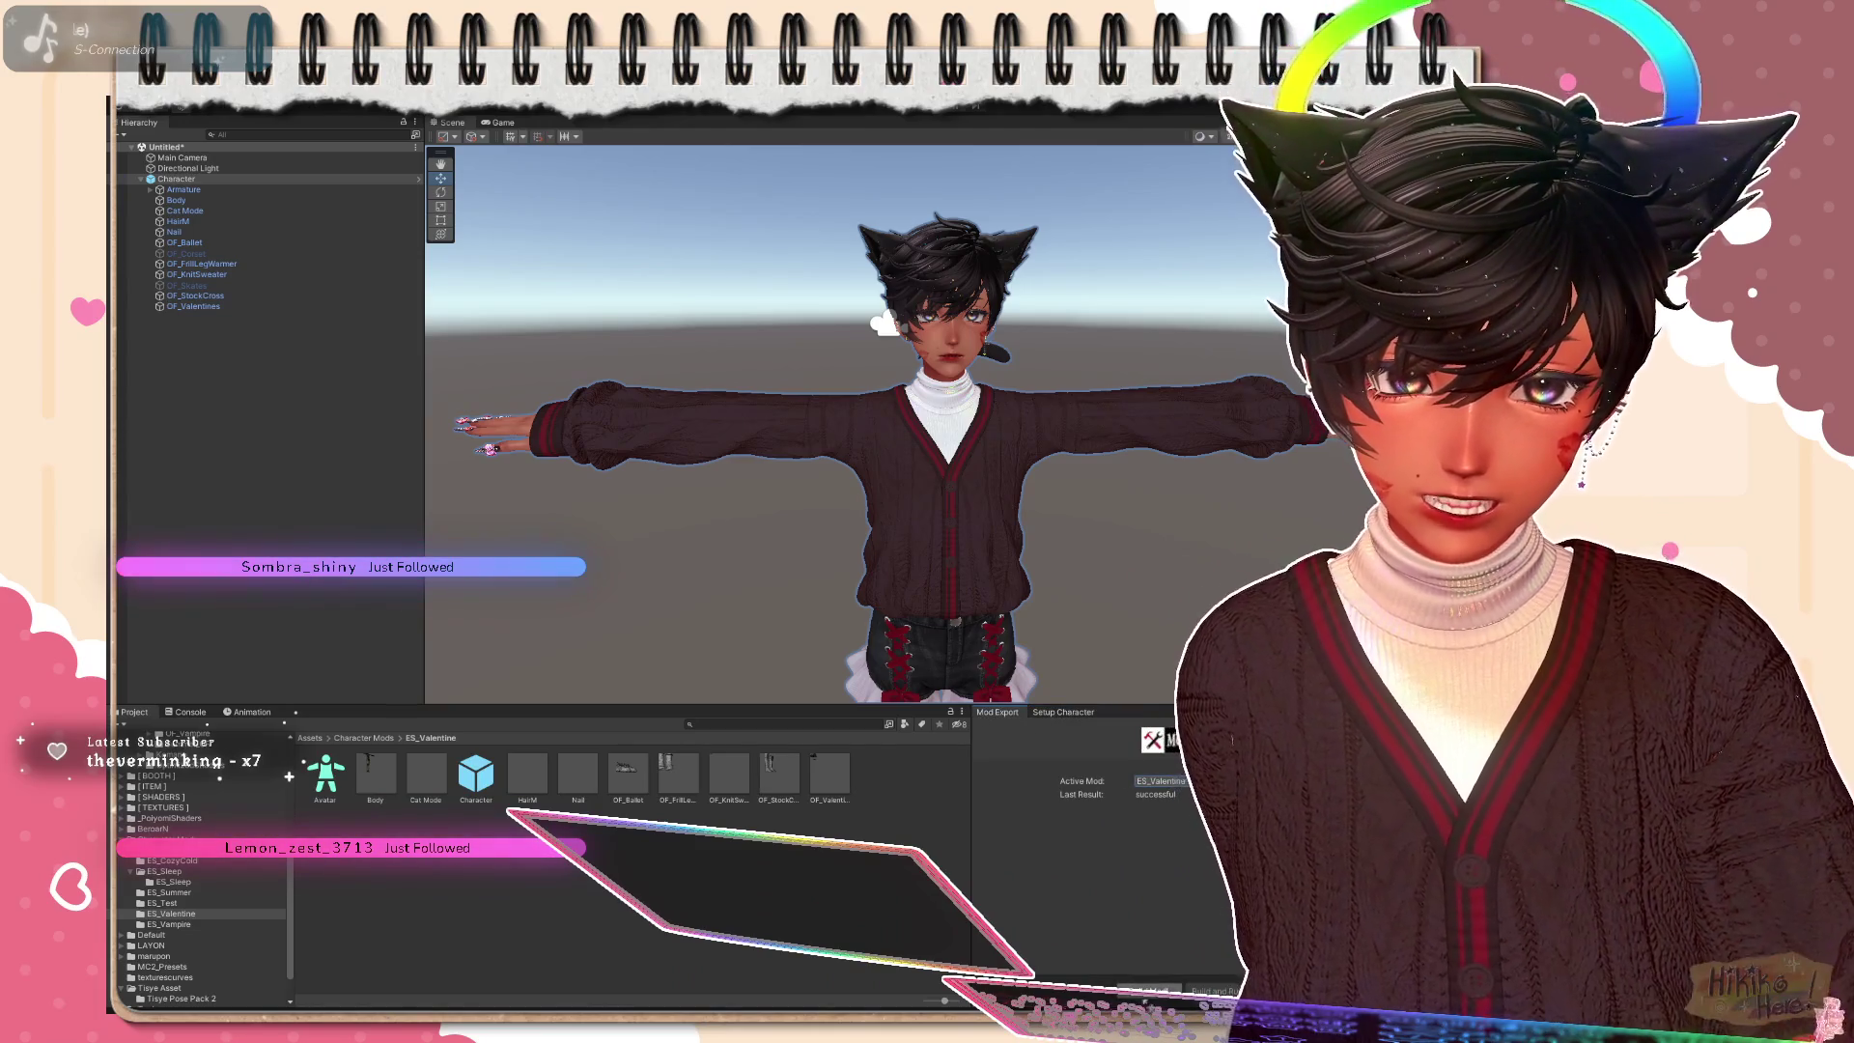